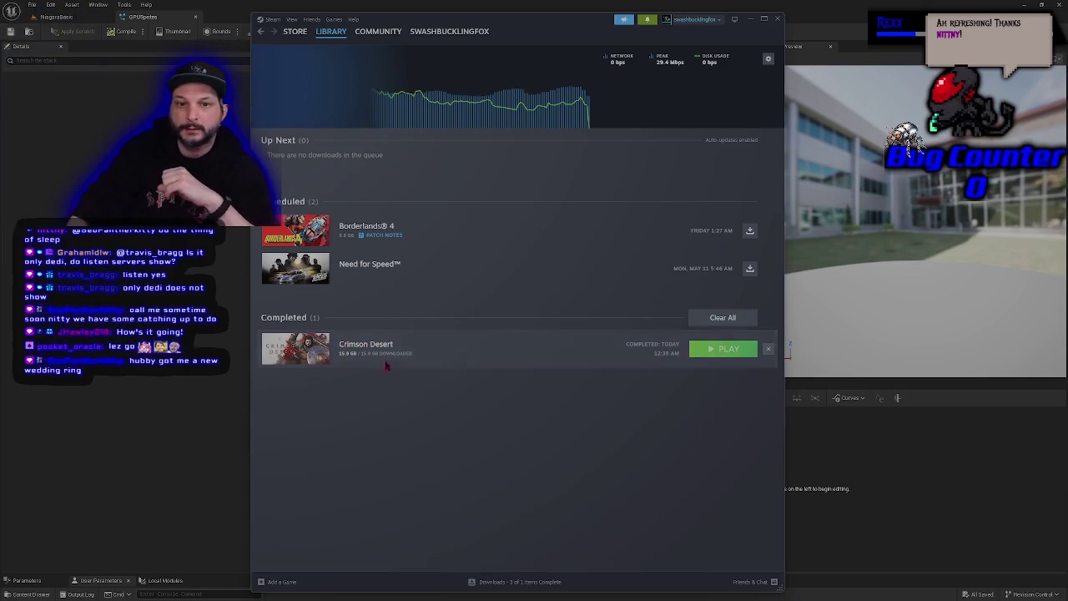
# Switch Steam from the Downloads page to the library home page.
pyautogui.moveTo(376, 33)
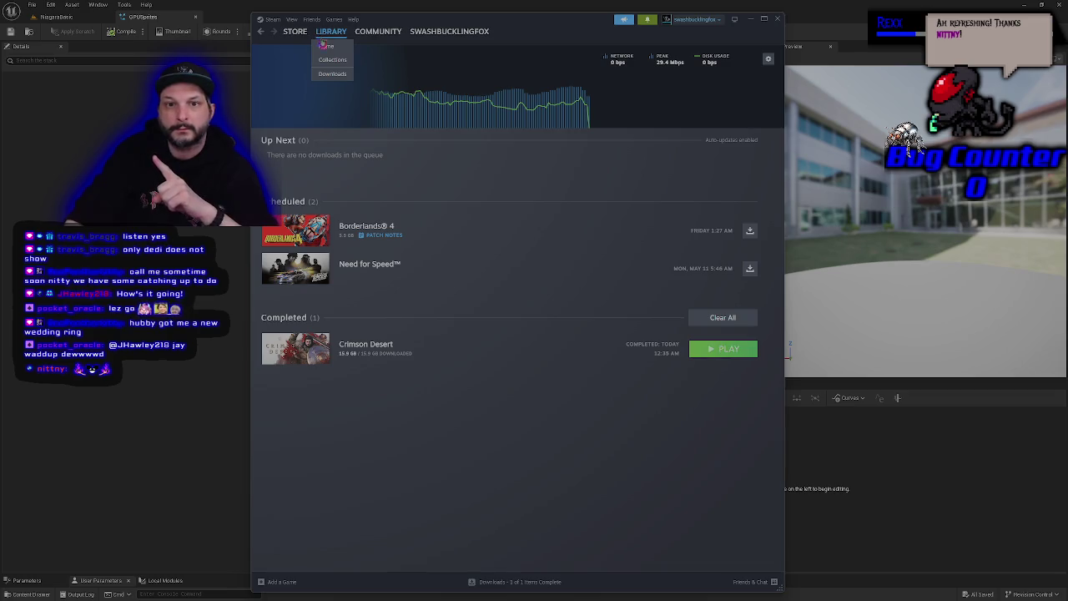
pyautogui.click(326, 45)
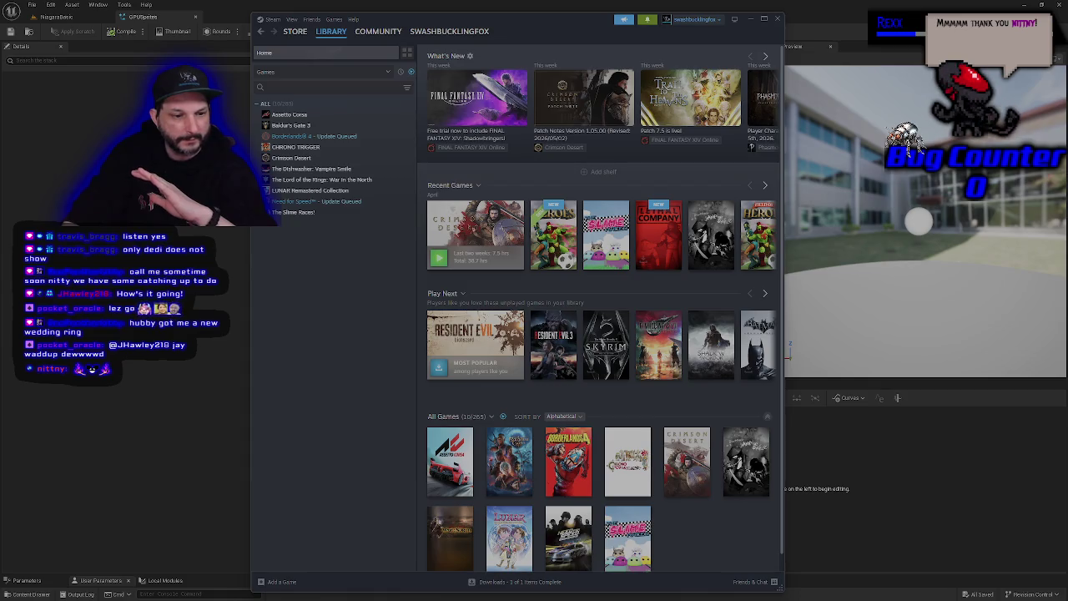
# Close Steam and show the SimpleSpriteBurst emitter's properties in the GPUSprites system.
pyautogui.hotkey('alt', 'F4')
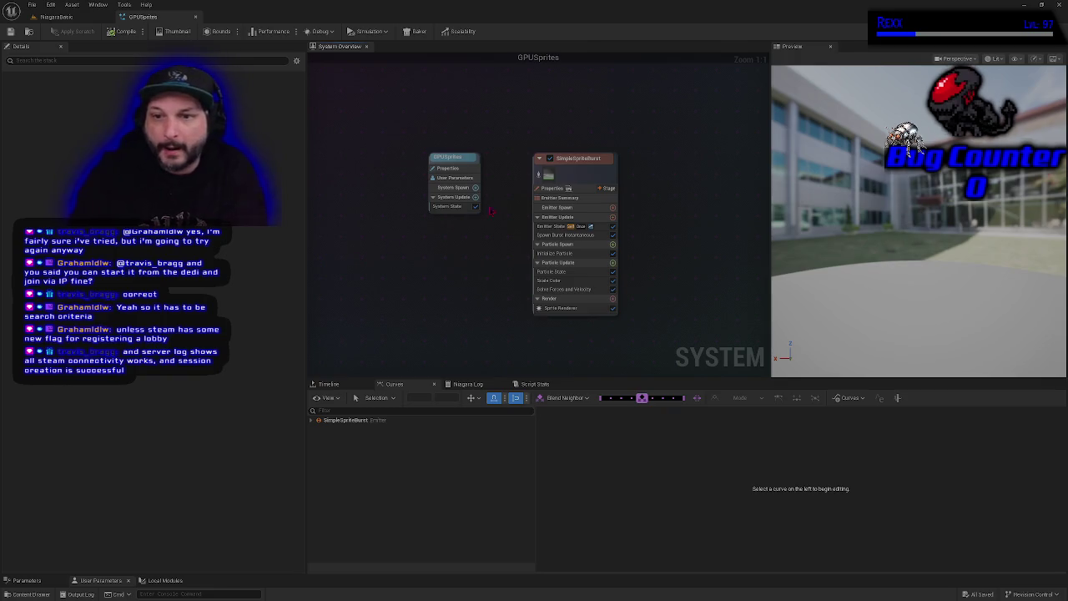
pyautogui.click(552, 189)
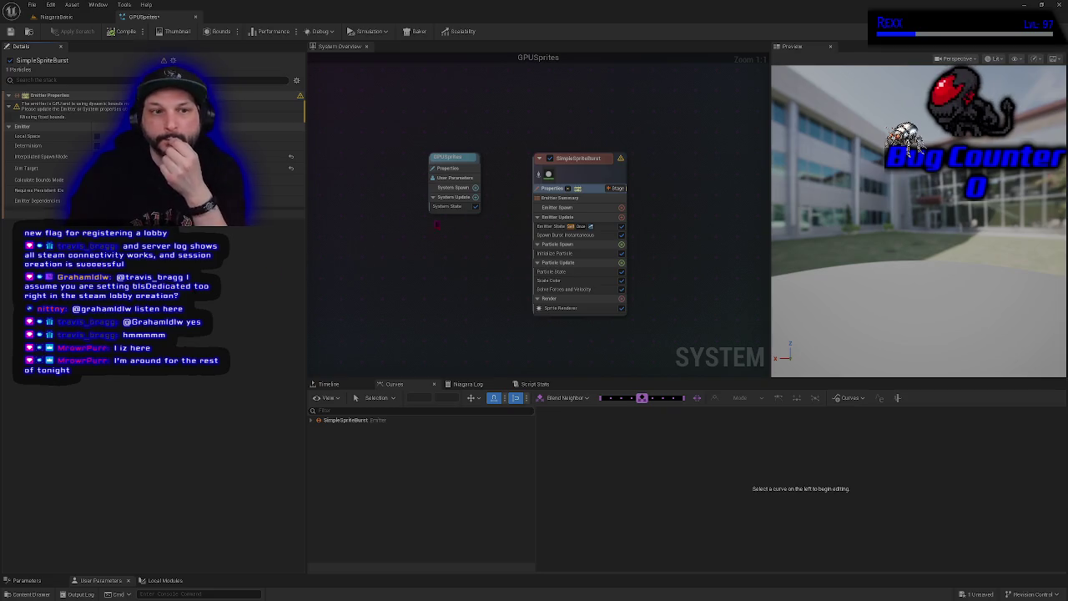
# Set the SimpleSpriteBurst emitter's Calculate Bounds Mode to Fixed.
pyautogui.click(125, 200)
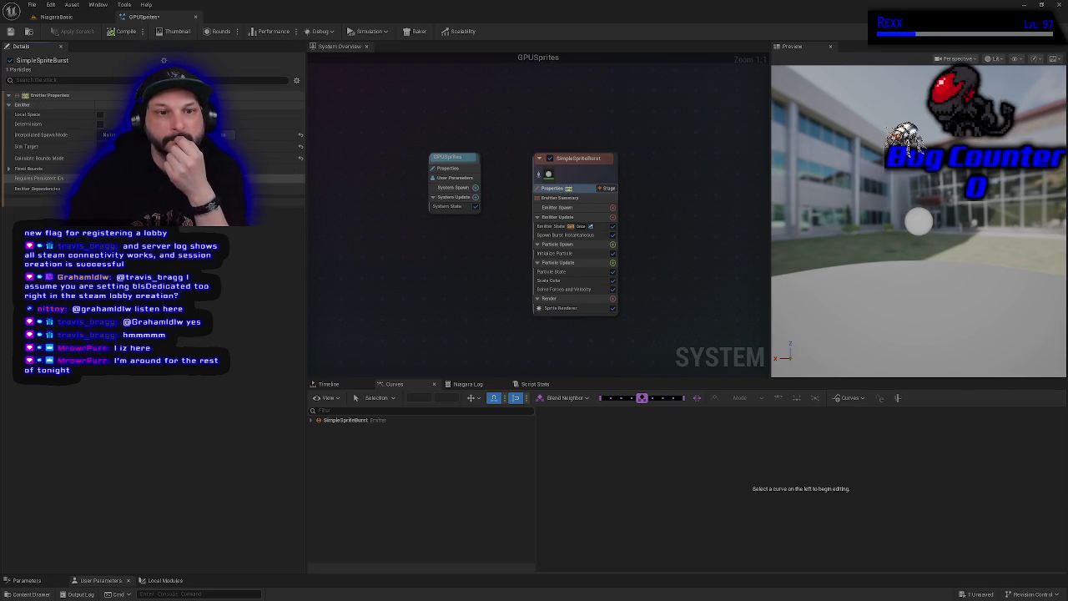
# Save the GPUSprites system and change the Emitter State loop behavior.
pyautogui.click(11, 31)
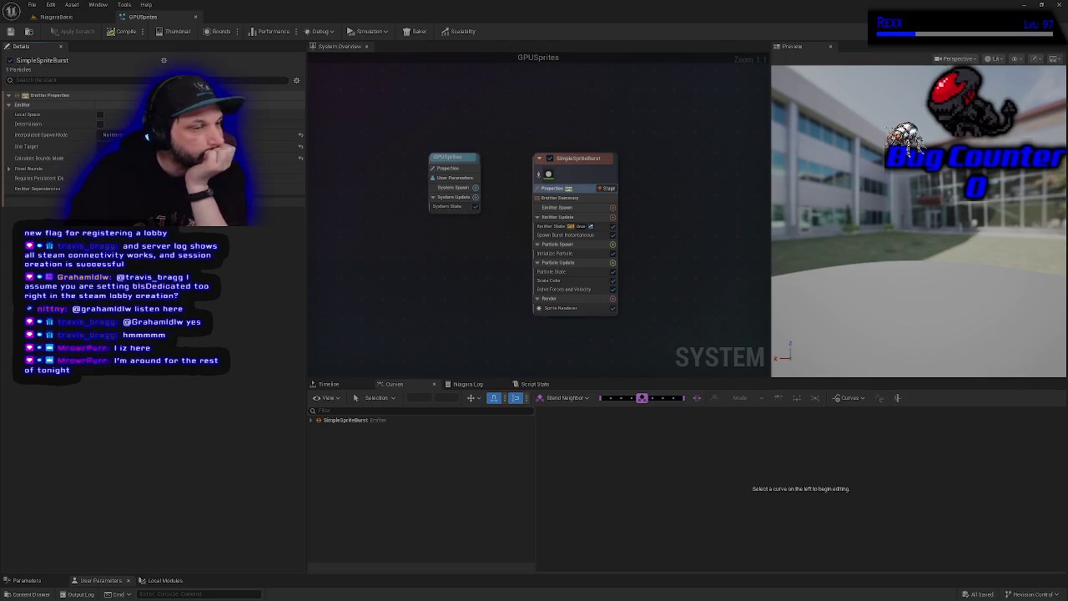
pyautogui.click(552, 226)
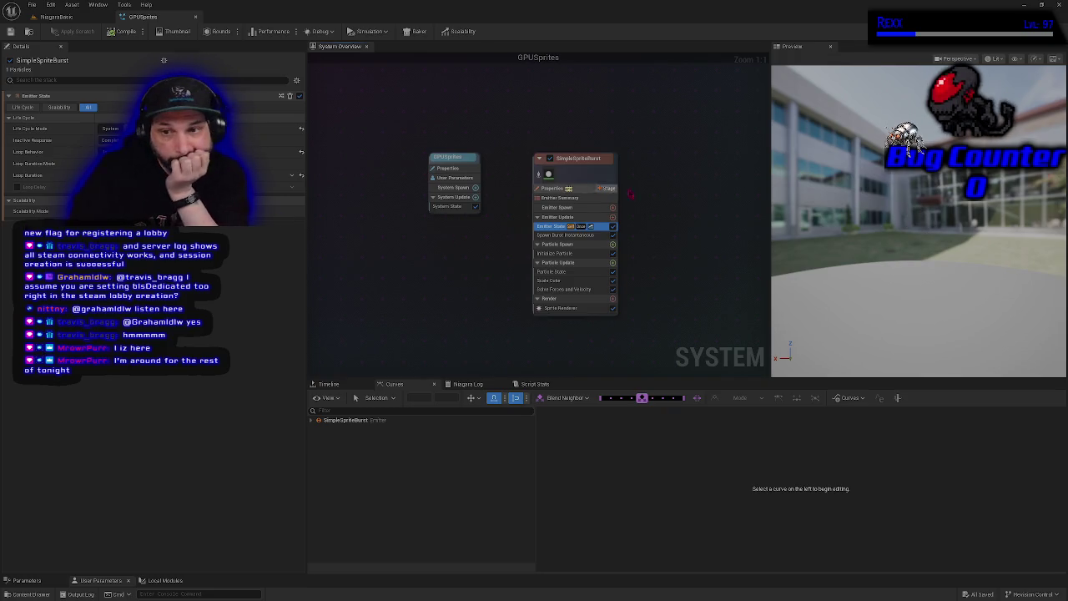
pyautogui.click(101, 152)
pyautogui.click(140, 138)
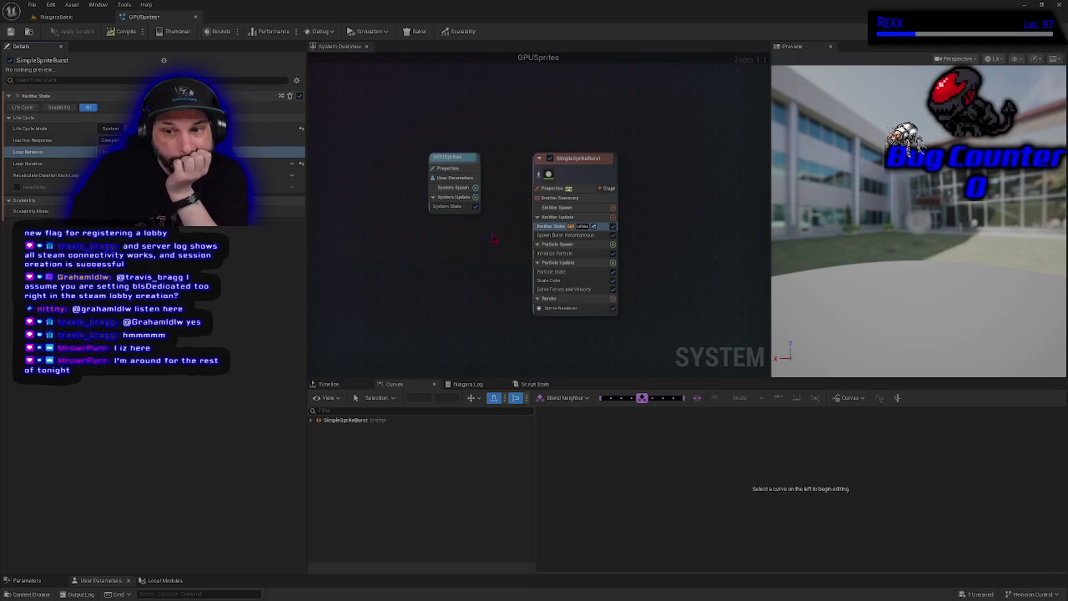
pyautogui.click(557, 235)
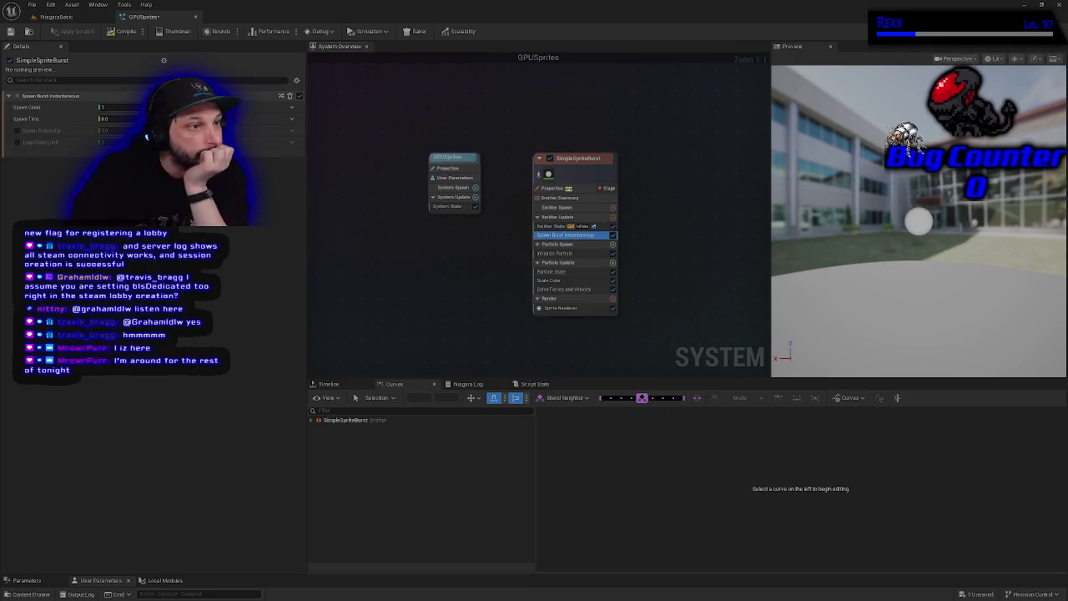
# Set the Spawn Burst Instantaneous spawn count to 5000.
pyautogui.click(104, 107)
pyautogui.write('5000')
pyautogui.press('Return')
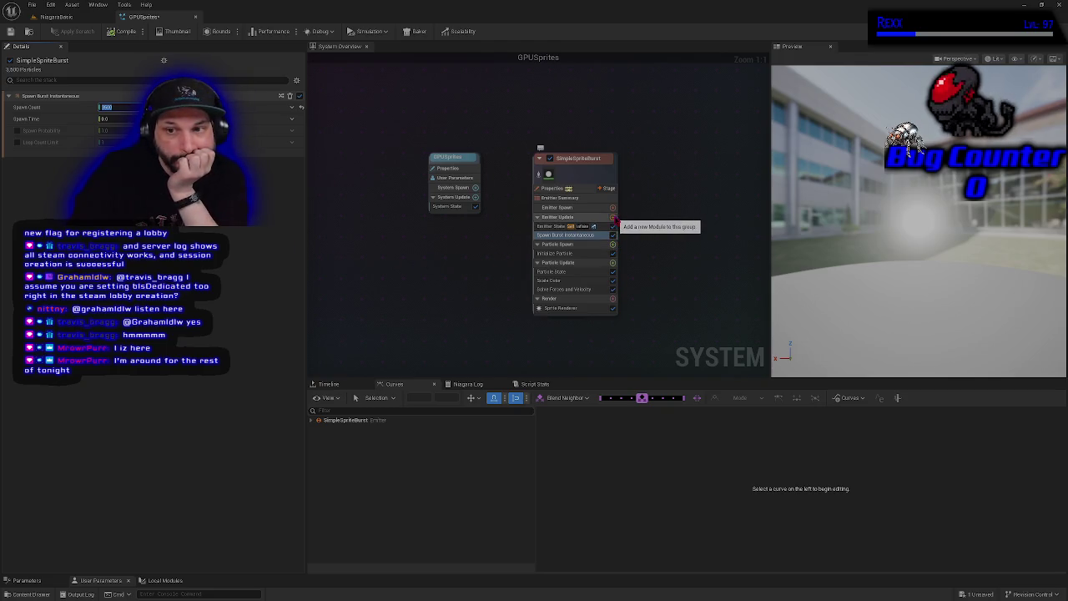
# Add a Spawn Rate module to Emitter Update with a rate of 1000, then recompile.
pyautogui.click(612, 217)
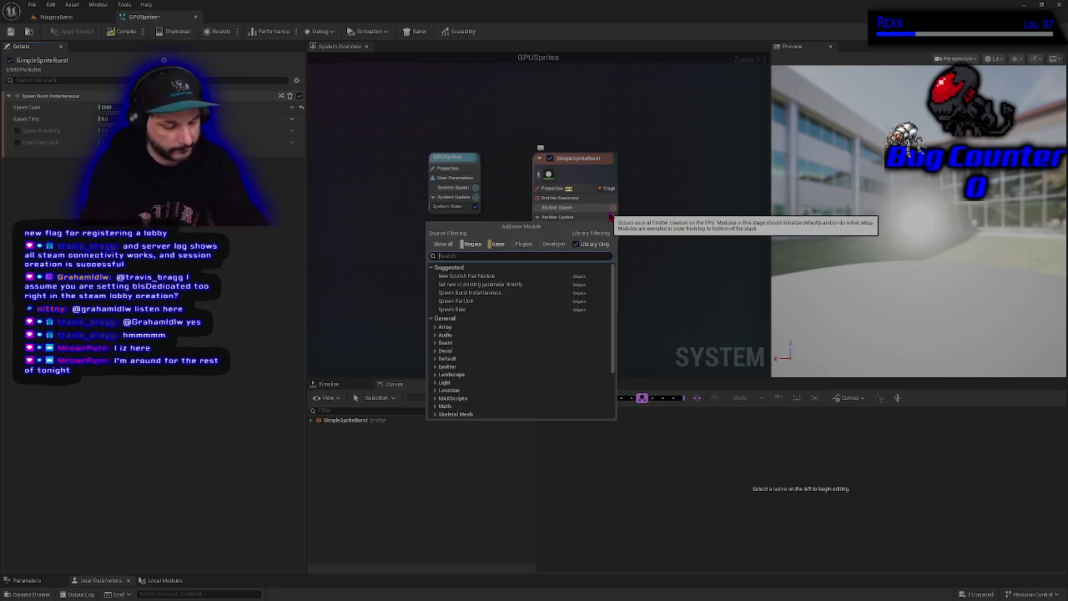
pyautogui.write('spawn rate')
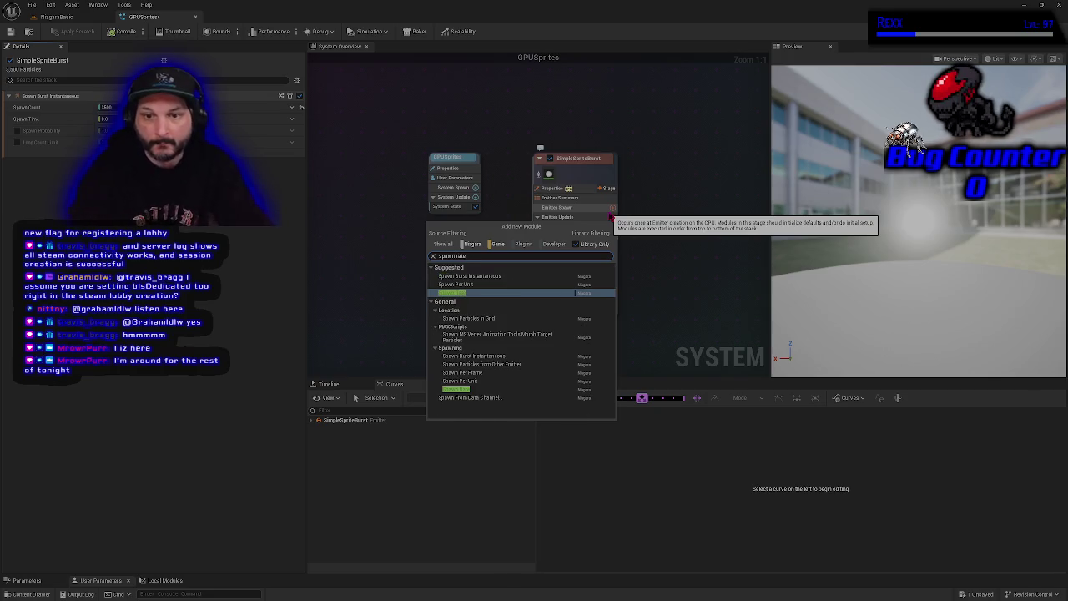
pyautogui.click(510, 293)
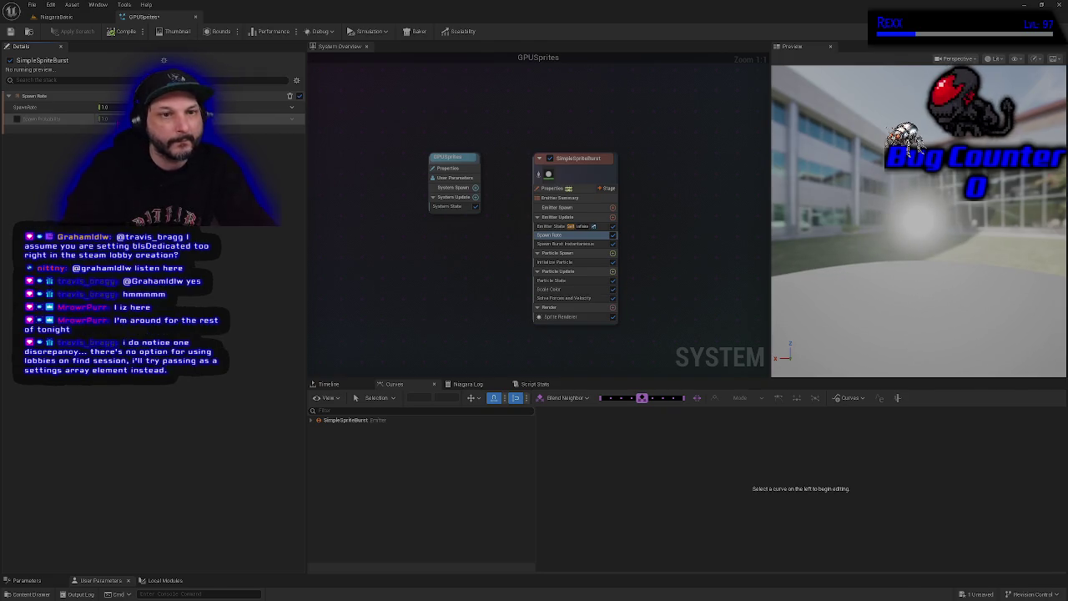
pyautogui.click(109, 107)
pyautogui.write('1')
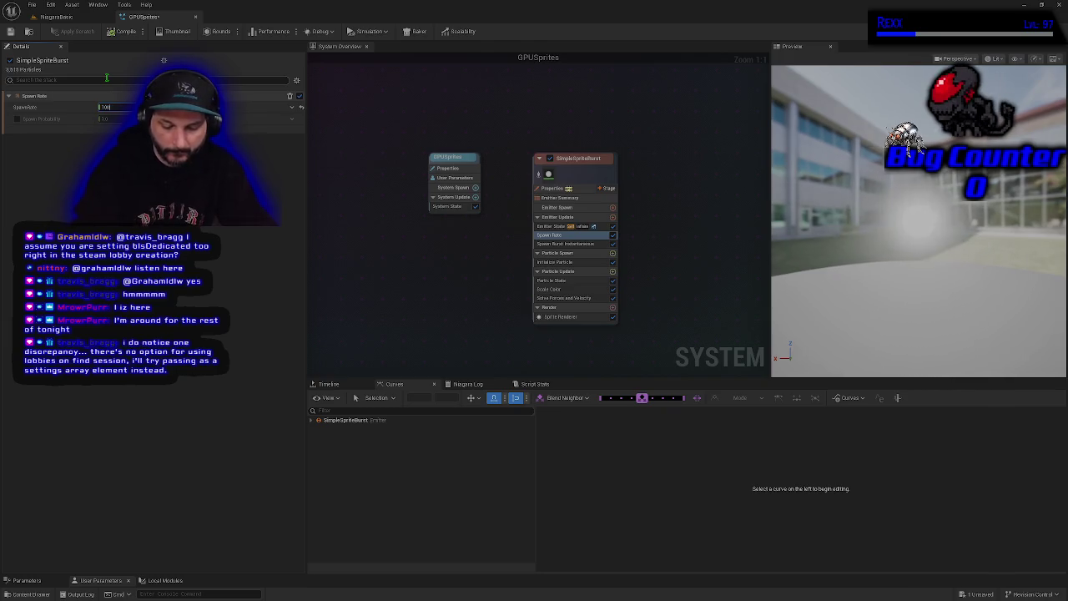
pyautogui.write('000')
pyautogui.press('Return')
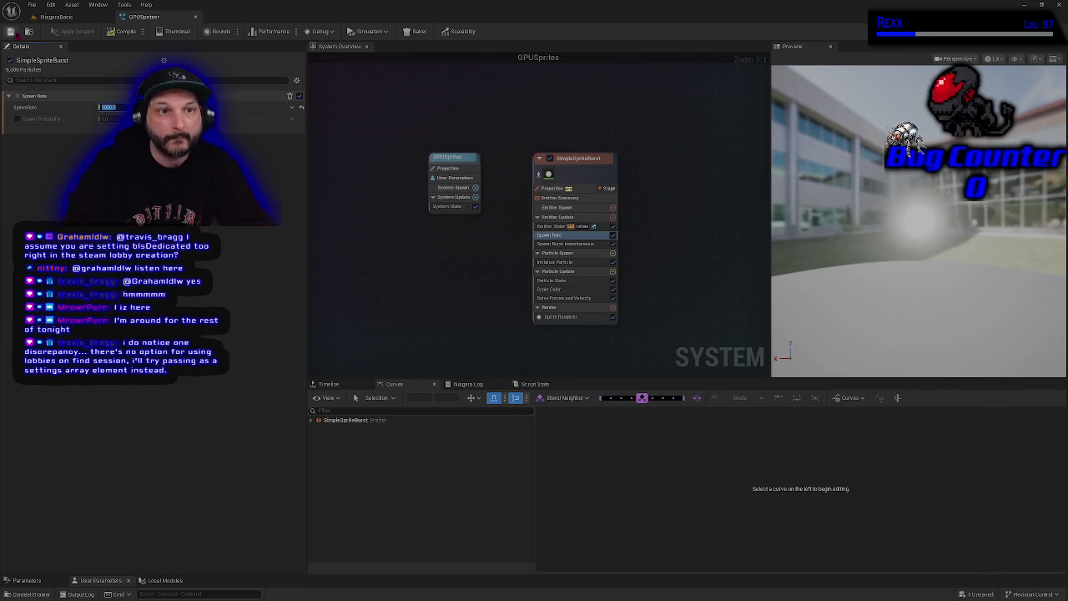
pyautogui.click(109, 32)
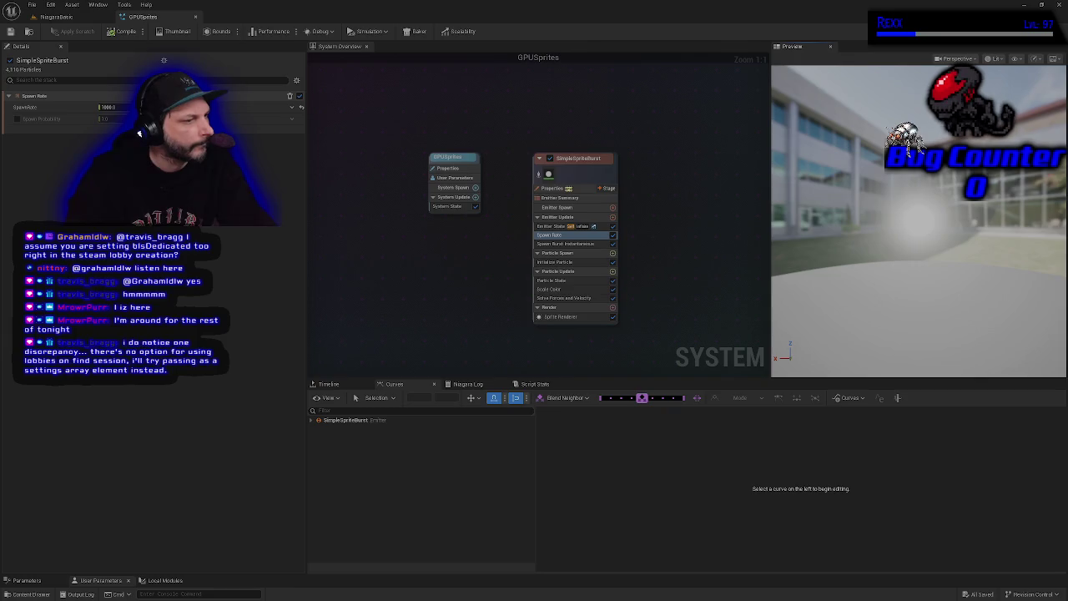
# Make Initialize Particle's lifetime Random with a 1.3 minimum, then compile.
pyautogui.click(574, 262)
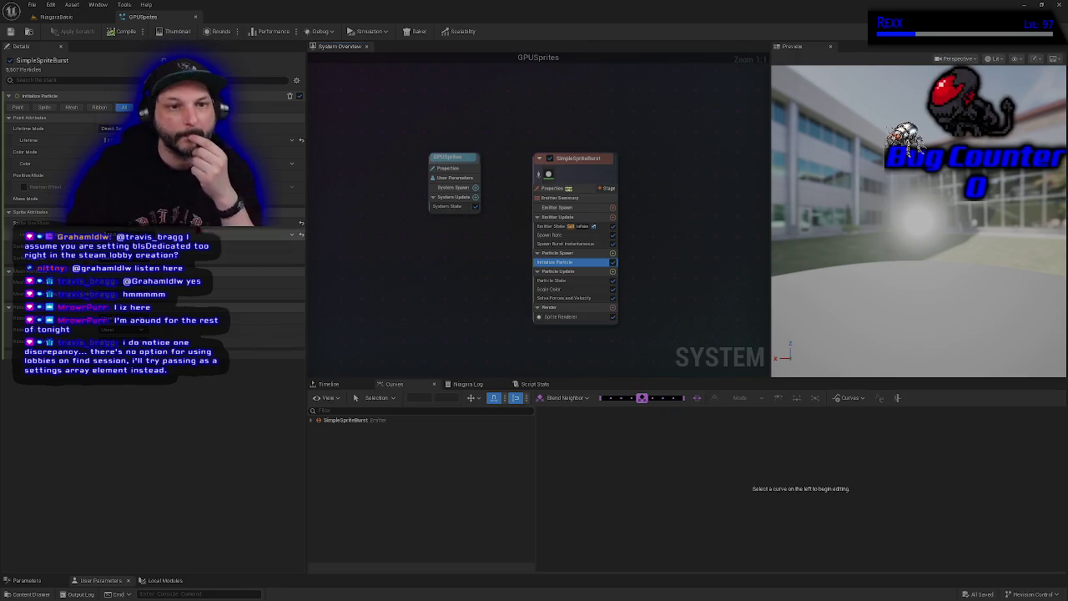
pyautogui.click(110, 129)
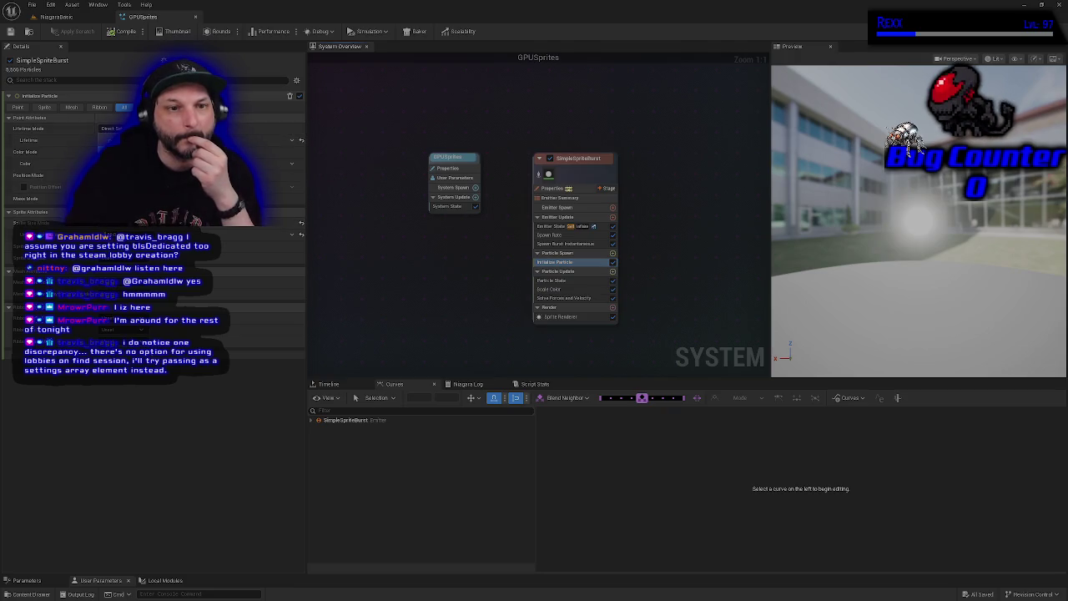
pyautogui.click(102, 147)
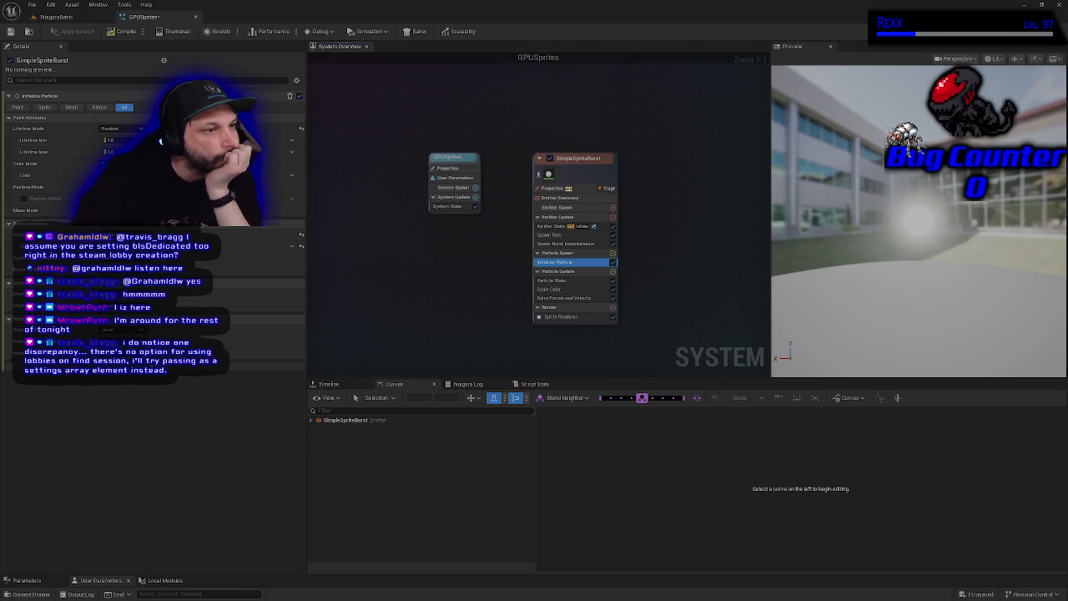
pyautogui.click(109, 139)
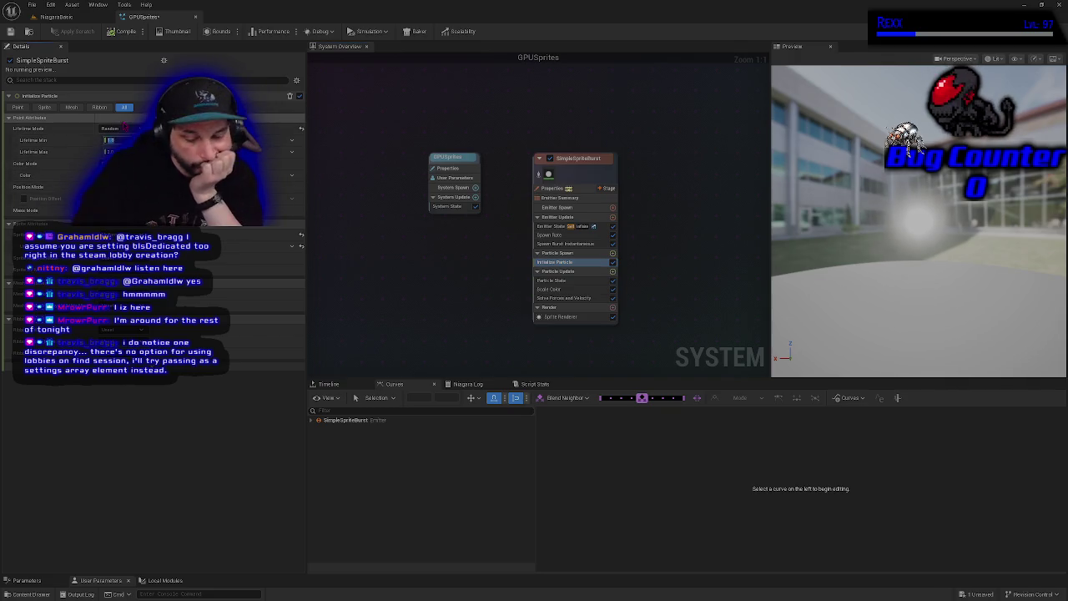
pyautogui.write('1.3')
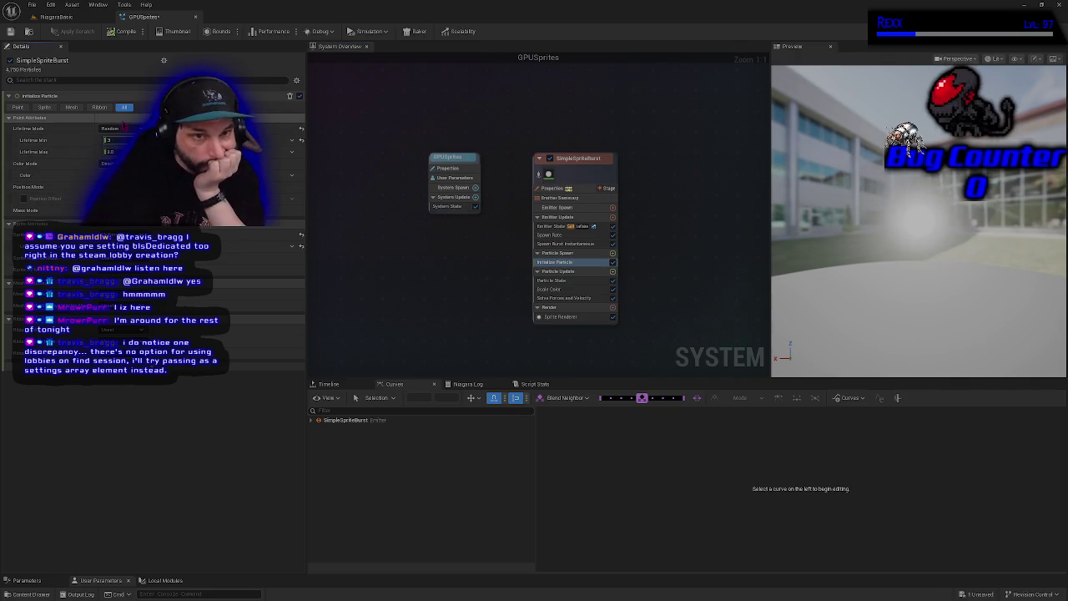
pyautogui.press('Tab')
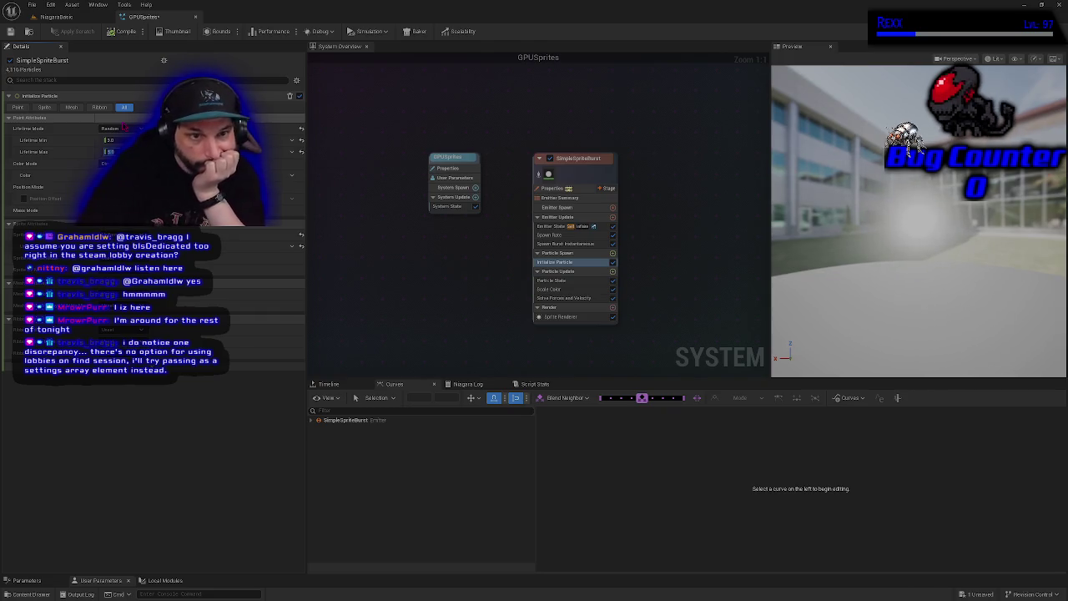
pyautogui.click(125, 31)
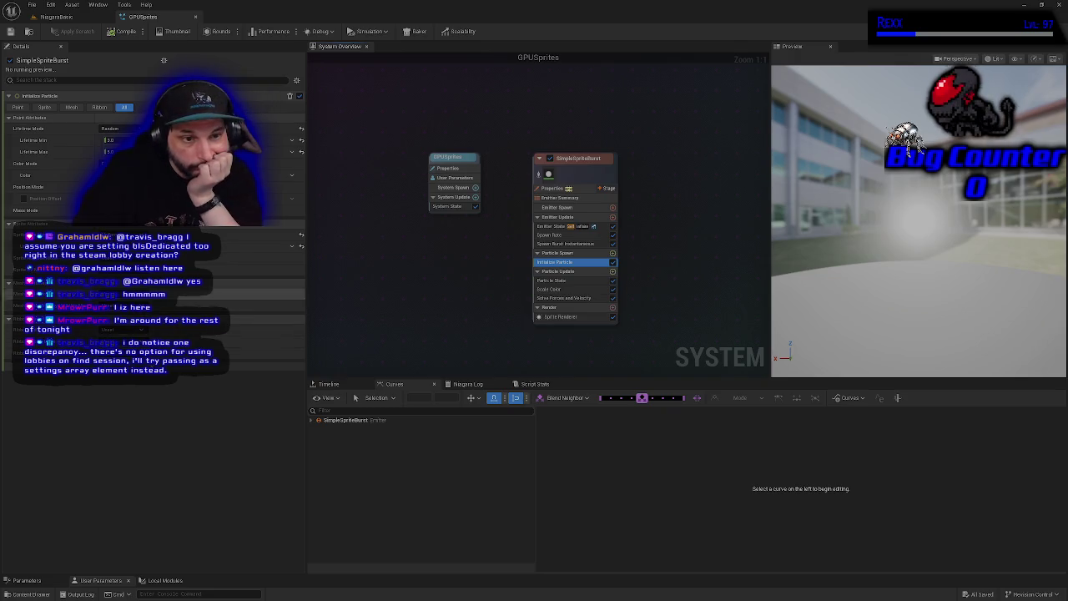
pyautogui.click(131, 253)
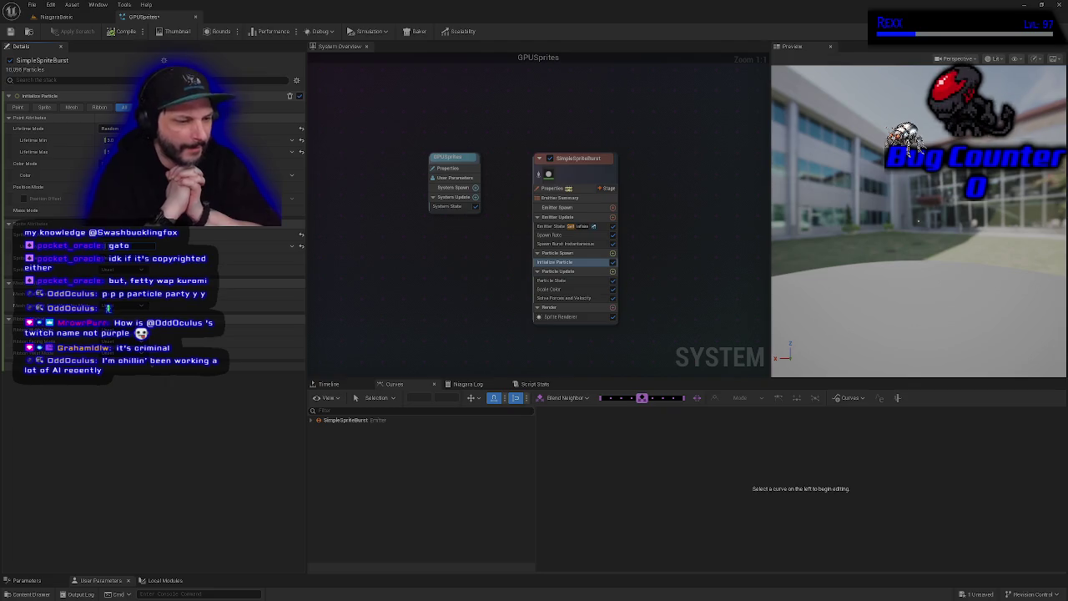
# Set the maximum particle lifetime to 5.0.
pyautogui.write('5')
pyautogui.press('Return')
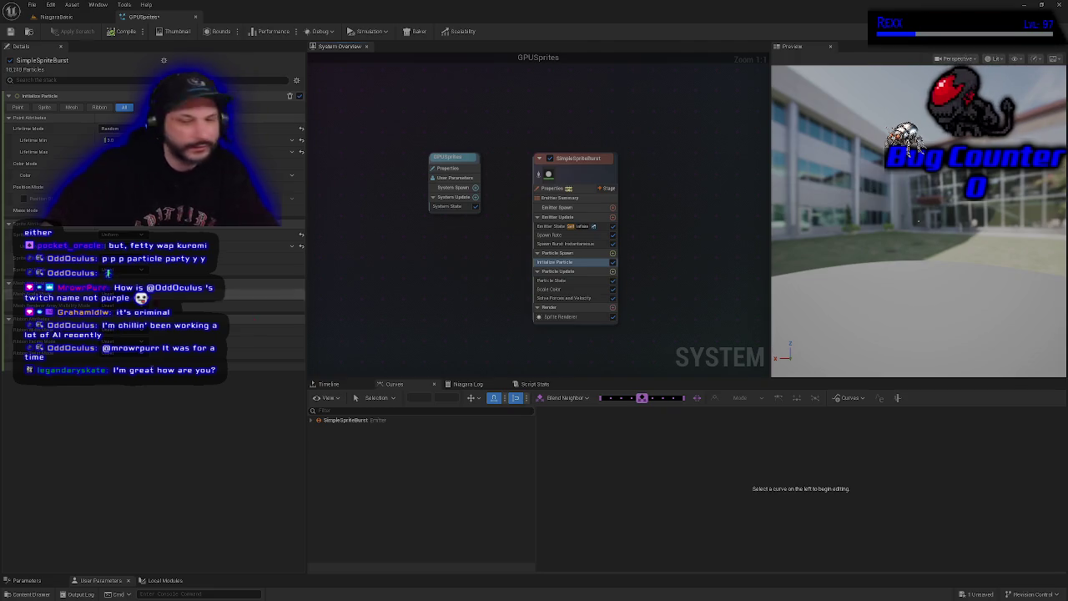
pyautogui.click(612, 255)
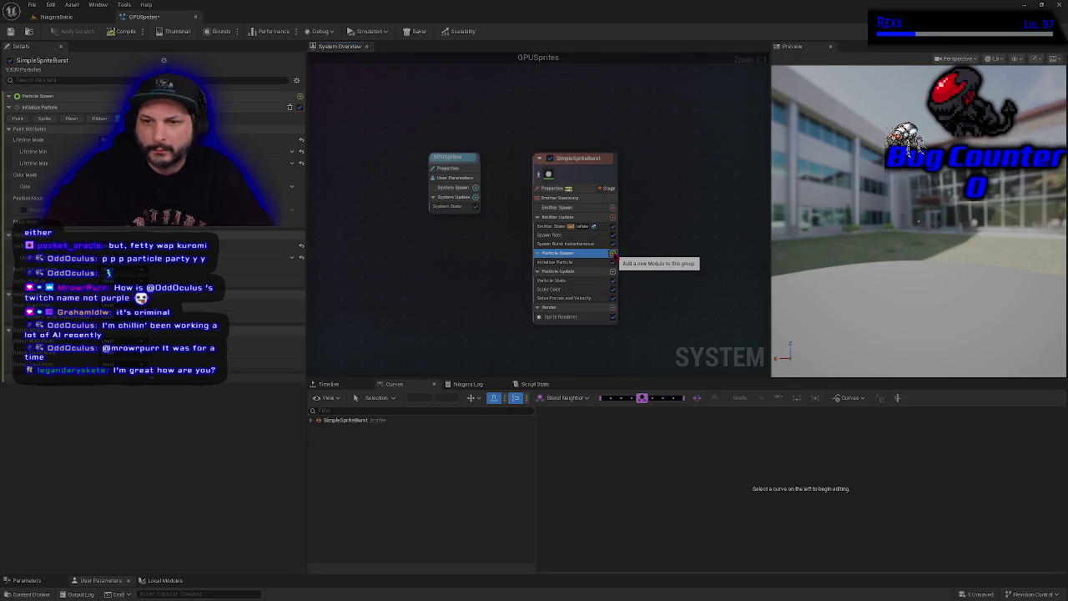
# Add a Shape Location module to Particle Spawn so particles spawn from a sphere.
pyautogui.click(613, 254)
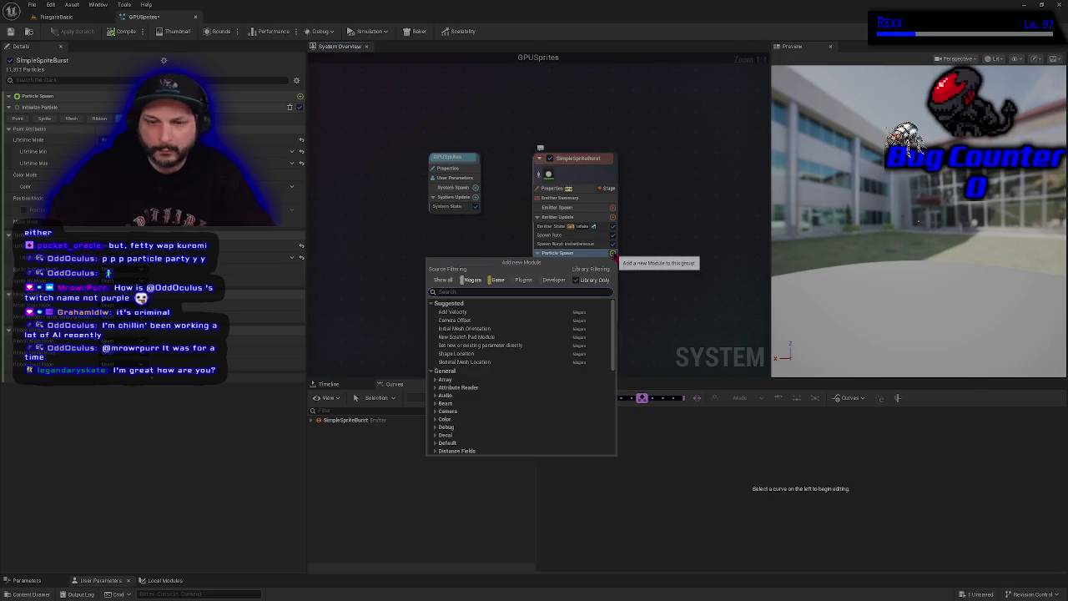
pyautogui.write('shape location')
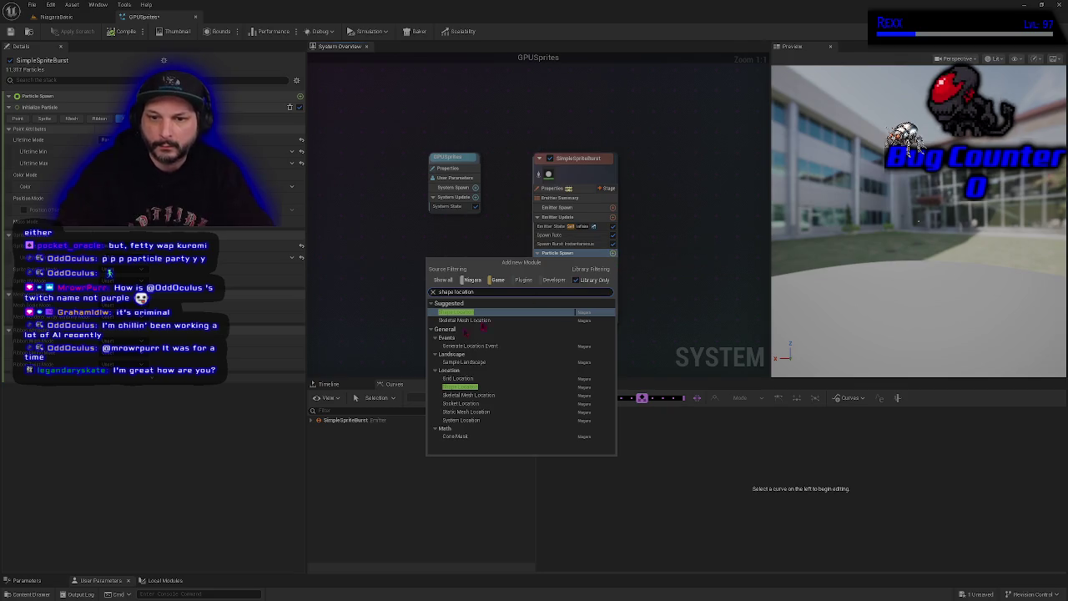
pyautogui.click(468, 313)
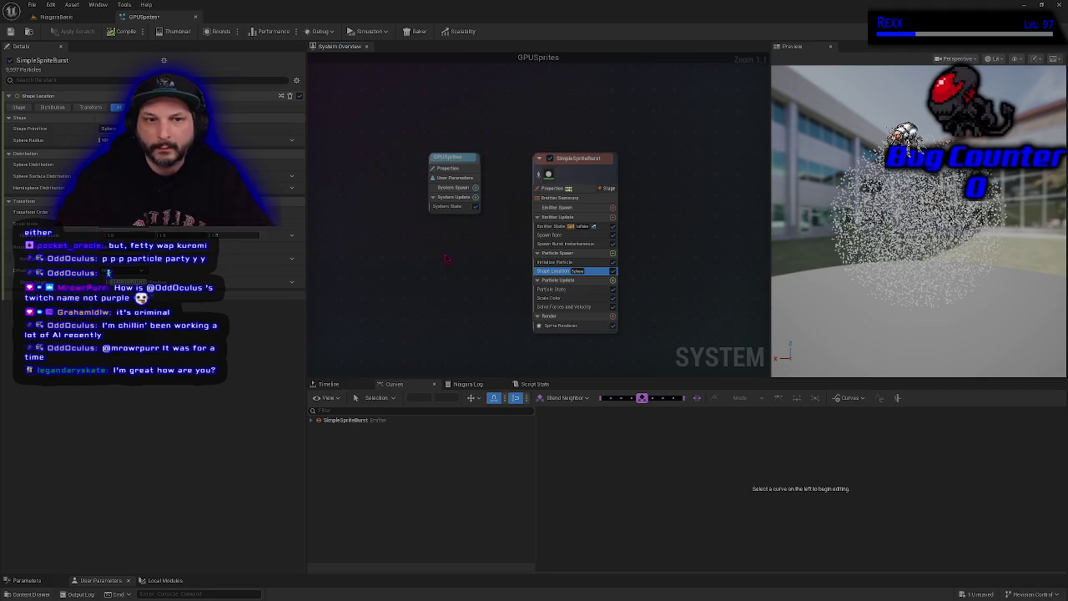
# Change the sphere radius to 1 and save the GPUSprites system.
pyautogui.write('1')
pyautogui.press('Return')
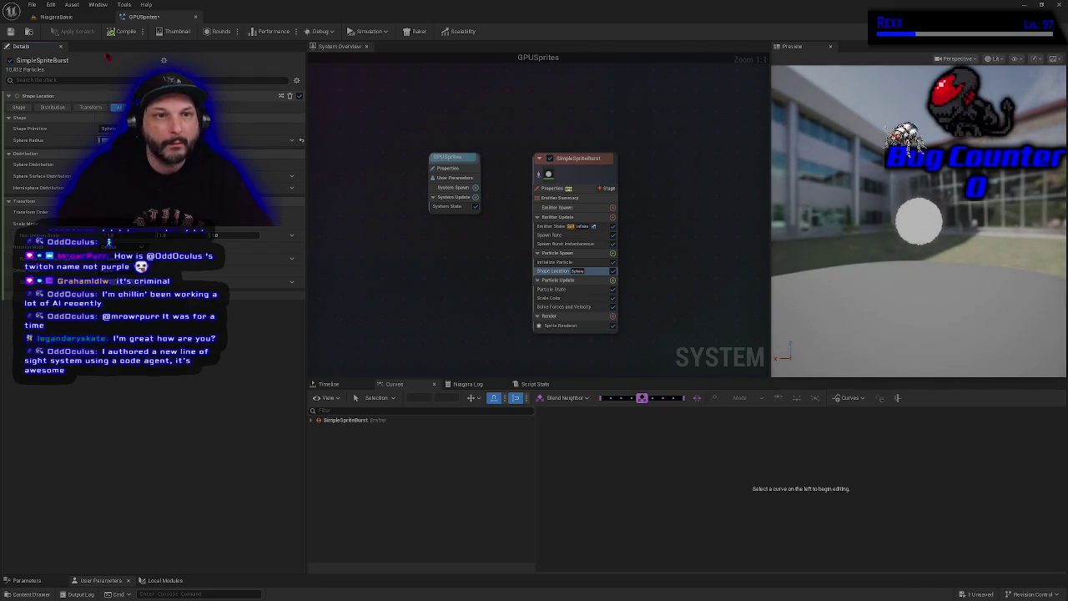
pyautogui.click(28, 32)
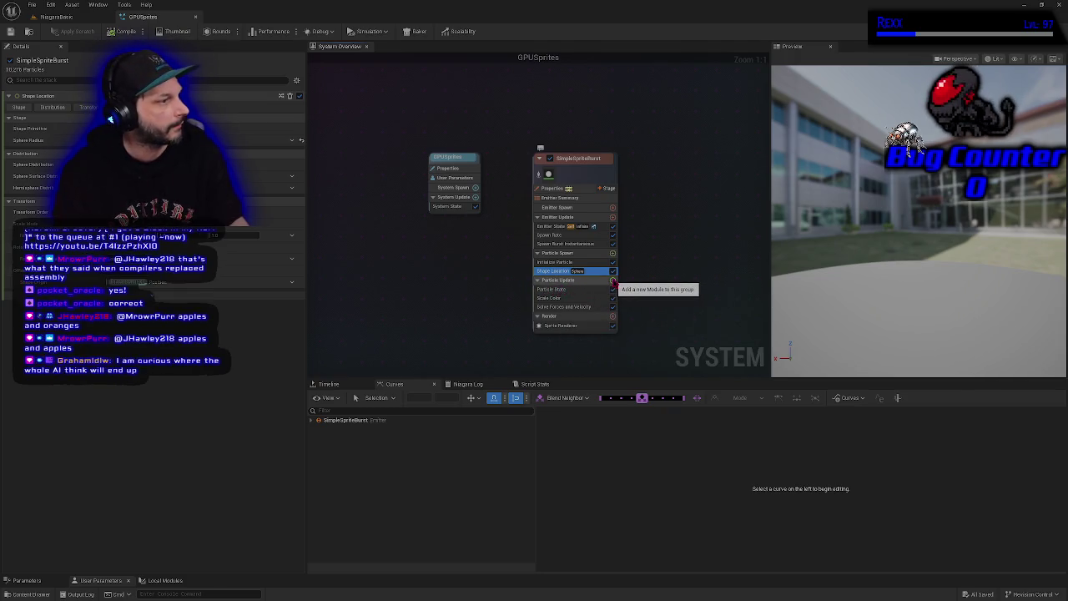
# Open the Particle Update module list on the SimpleSpriteBurst emitter to add a module.
pyautogui.click(612, 282)
# Add a Scale Sprite Size module to Particle Update using the Smooth Ramp Down curve.
pyautogui.write('scale c')
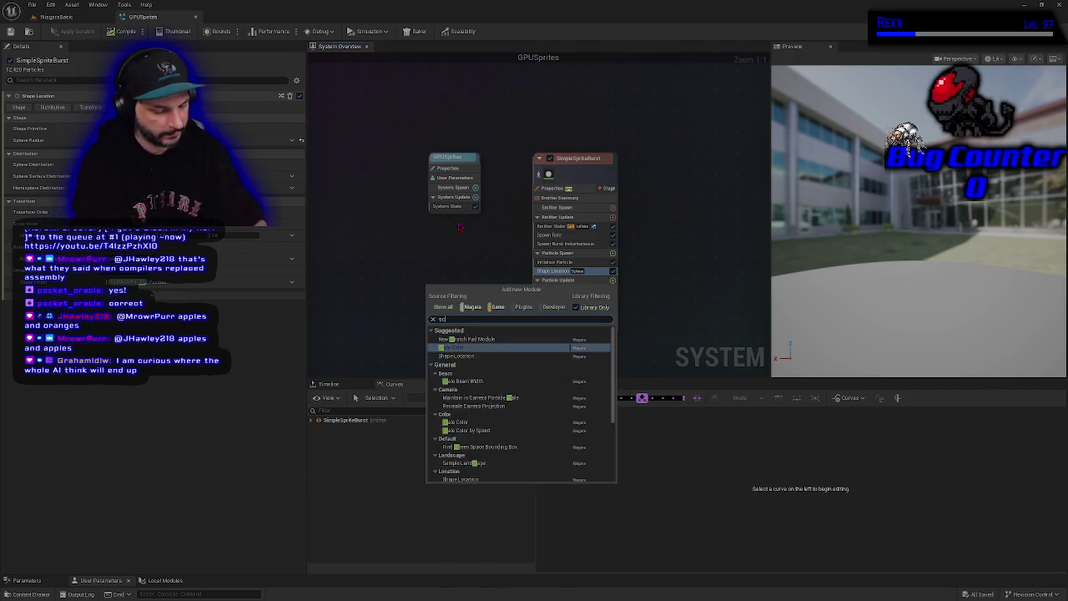
pyautogui.press('BackSpace')
pyautogui.write('sprite ')
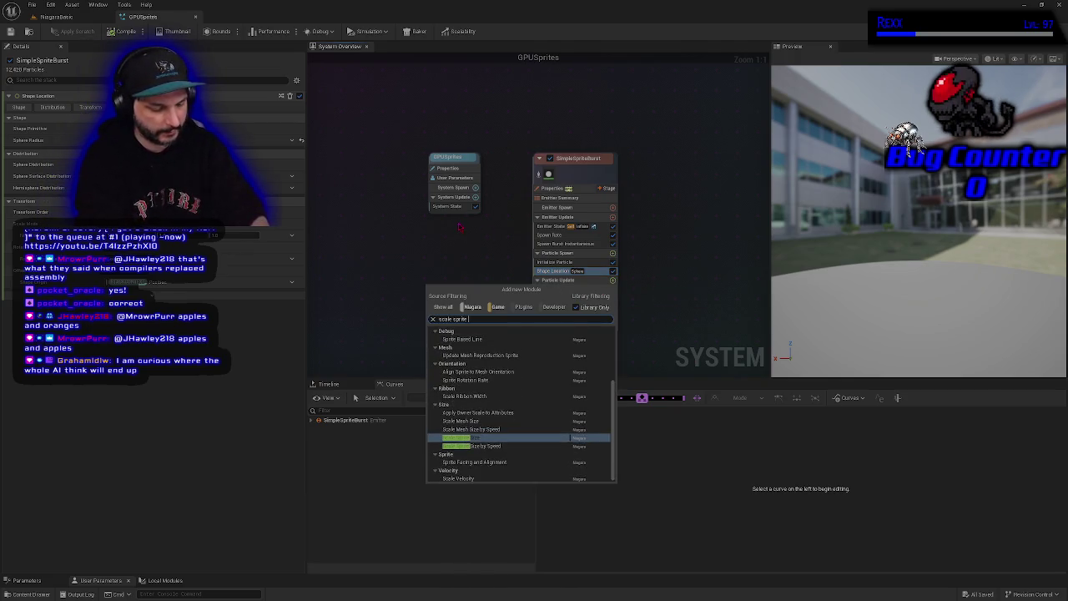
pyautogui.write('size')
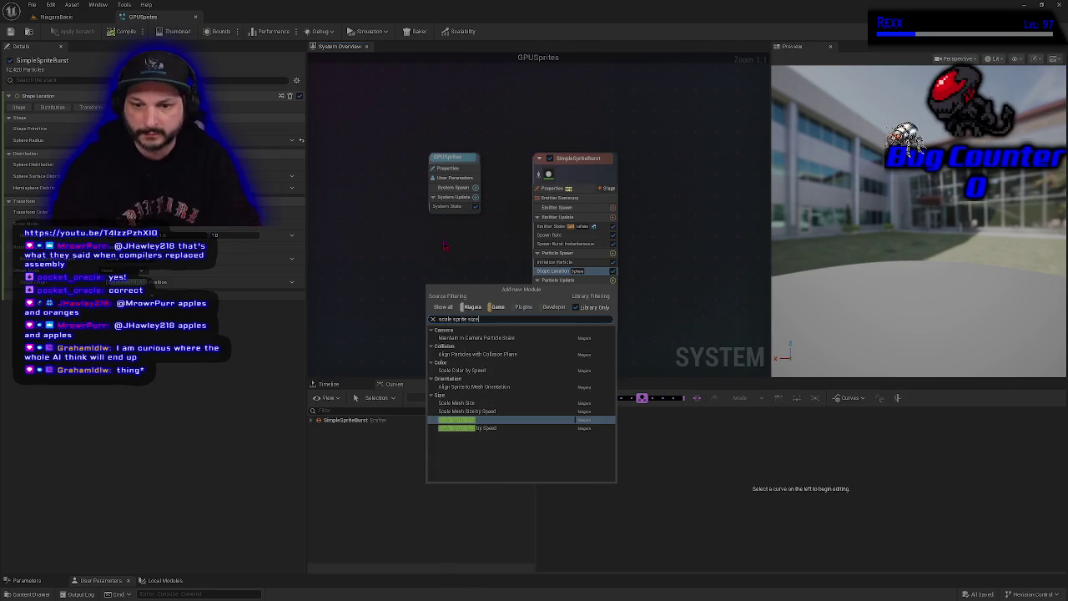
pyautogui.click(484, 420)
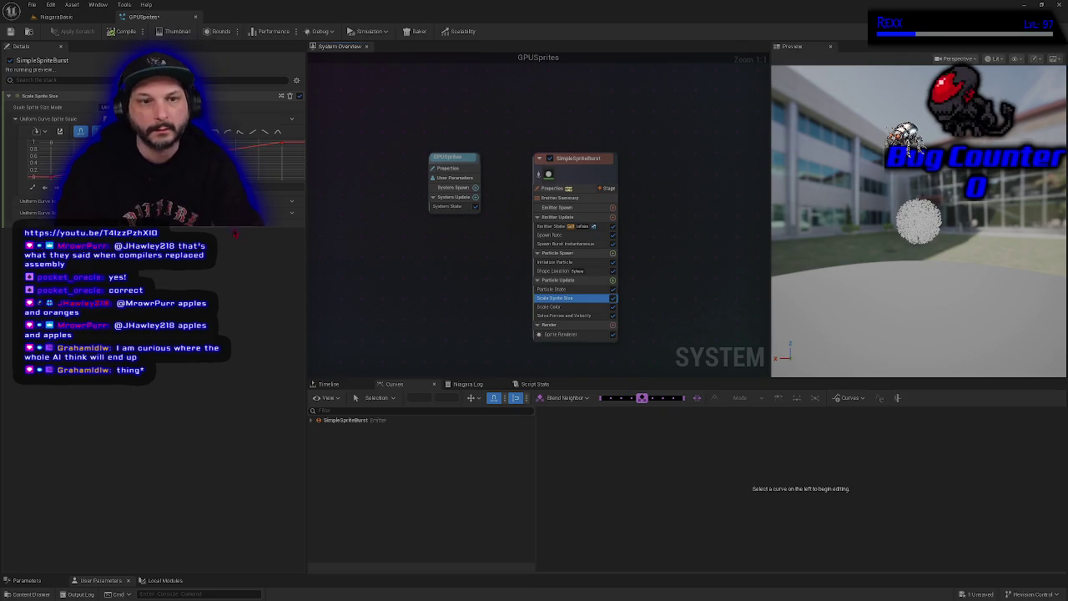
pyautogui.click(268, 132)
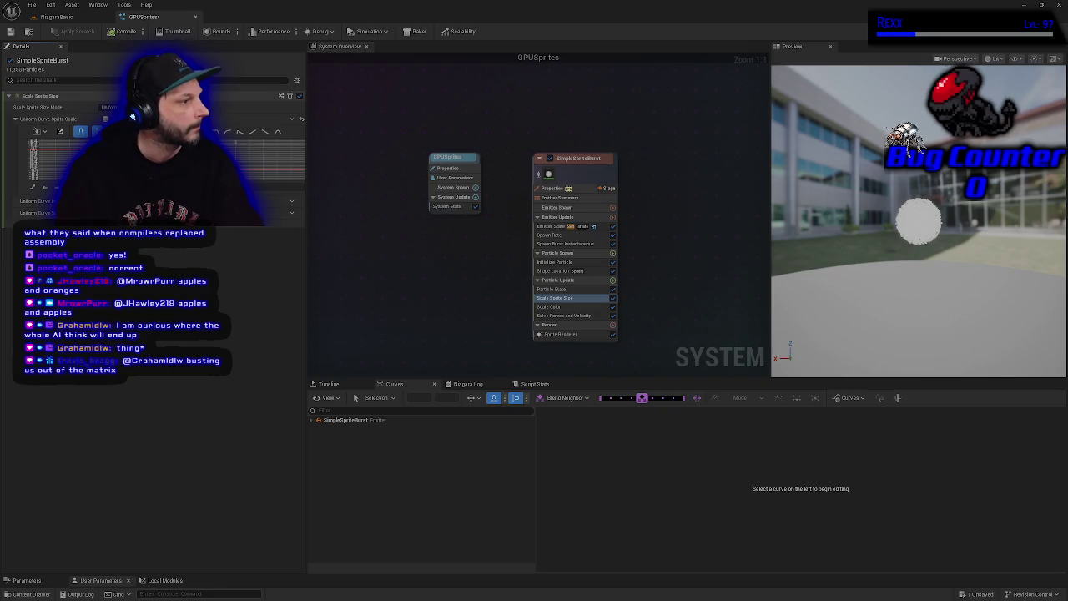
# Add a Curl Noise Force module to Particle Update and save the GPUSprites system.
pyautogui.click(614, 281)
pyautogui.write('cur')
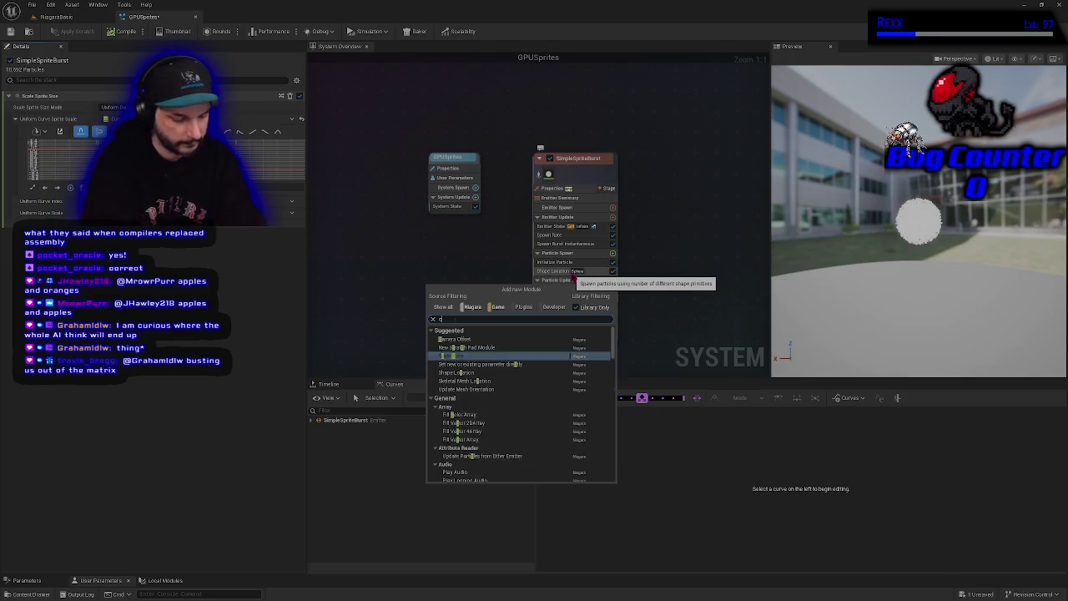
pyautogui.write('l noise')
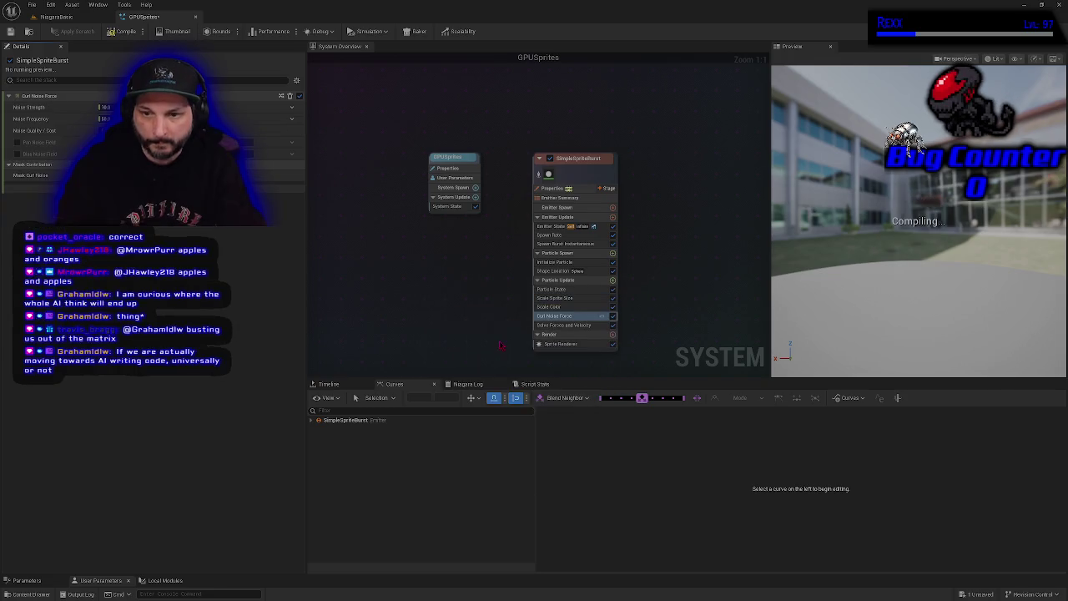
pyautogui.click(501, 338)
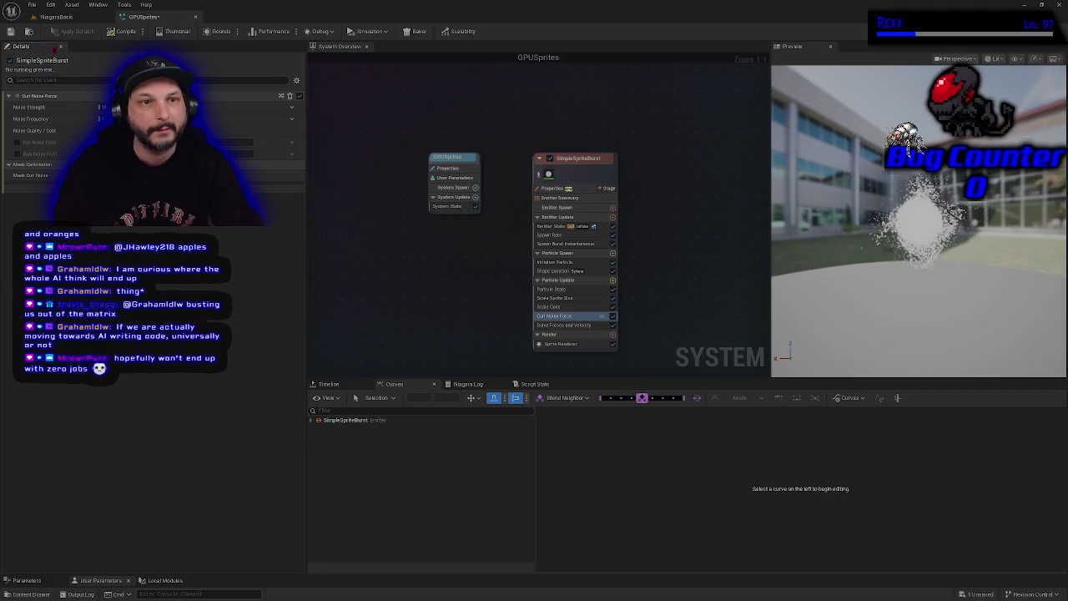
pyautogui.click(11, 31)
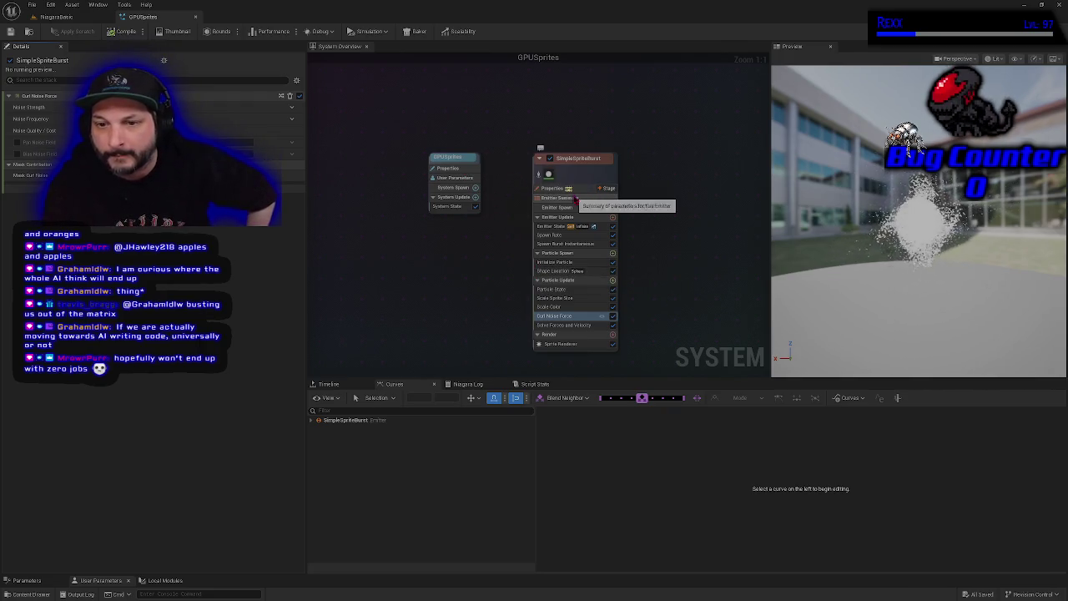
pyautogui.click(555, 262)
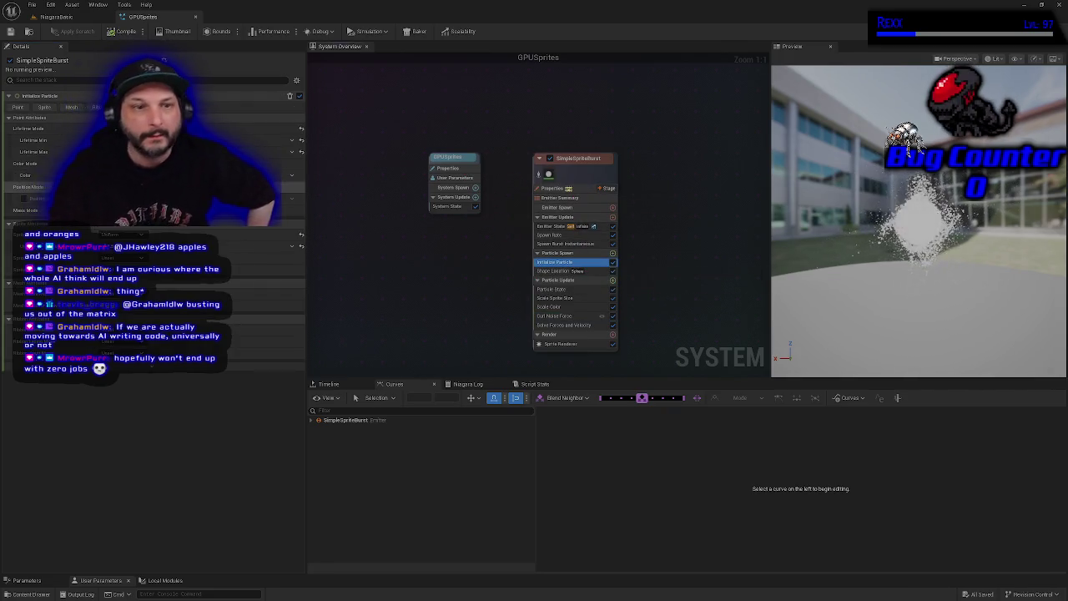
# Set the Initialize Particle colour to fully saturated magenta (F004AEFF) and save with Ctrl+S.
pyautogui.click(167, 175)
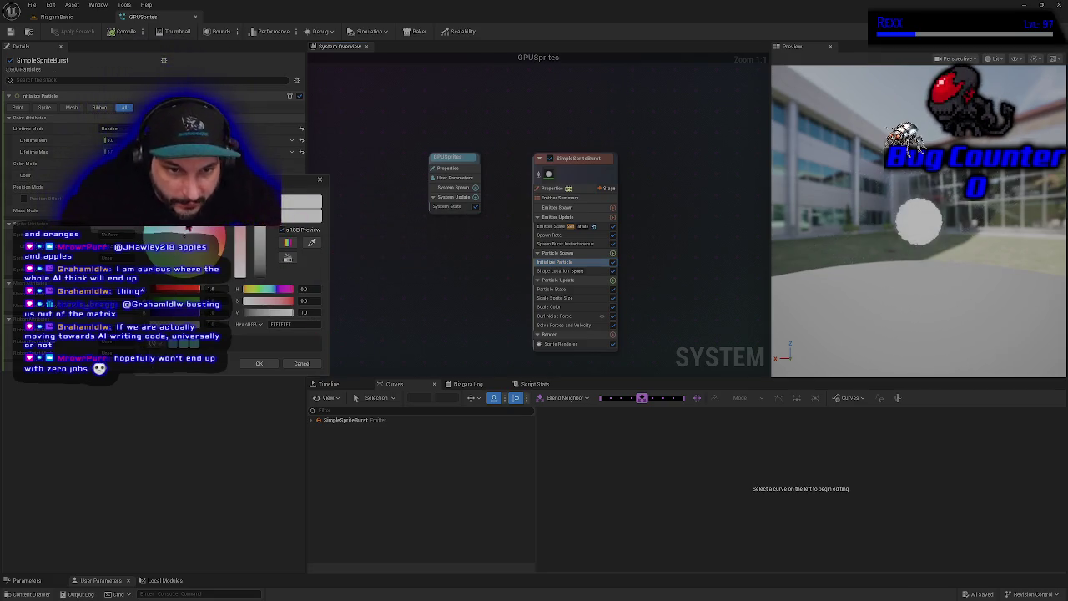
pyautogui.click(162, 242)
pyautogui.click(157, 237)
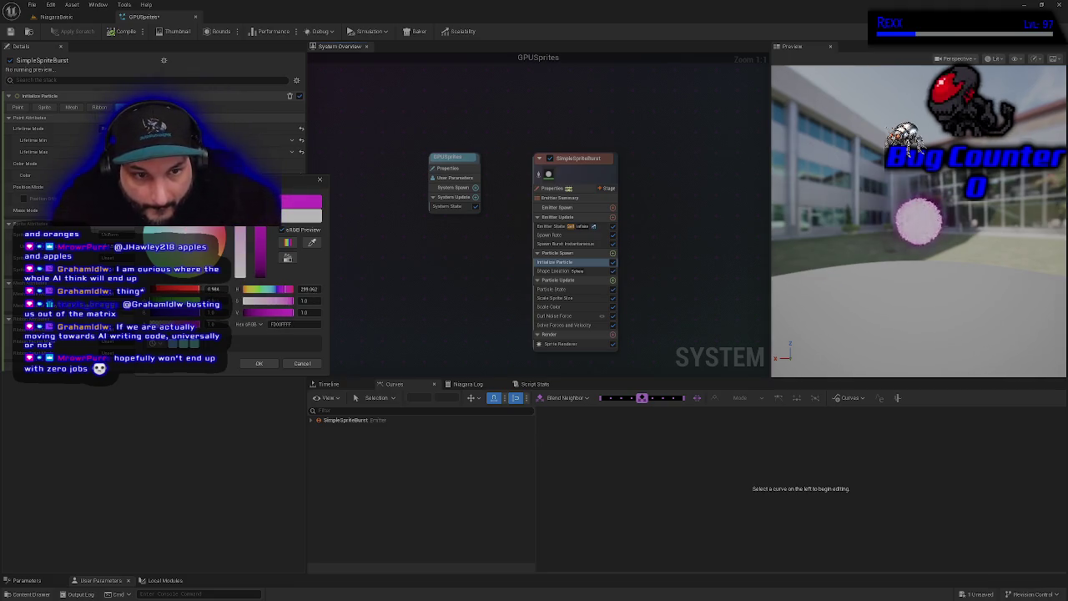
pyautogui.moveTo(157, 237); pyautogui.dragTo(154, 234)
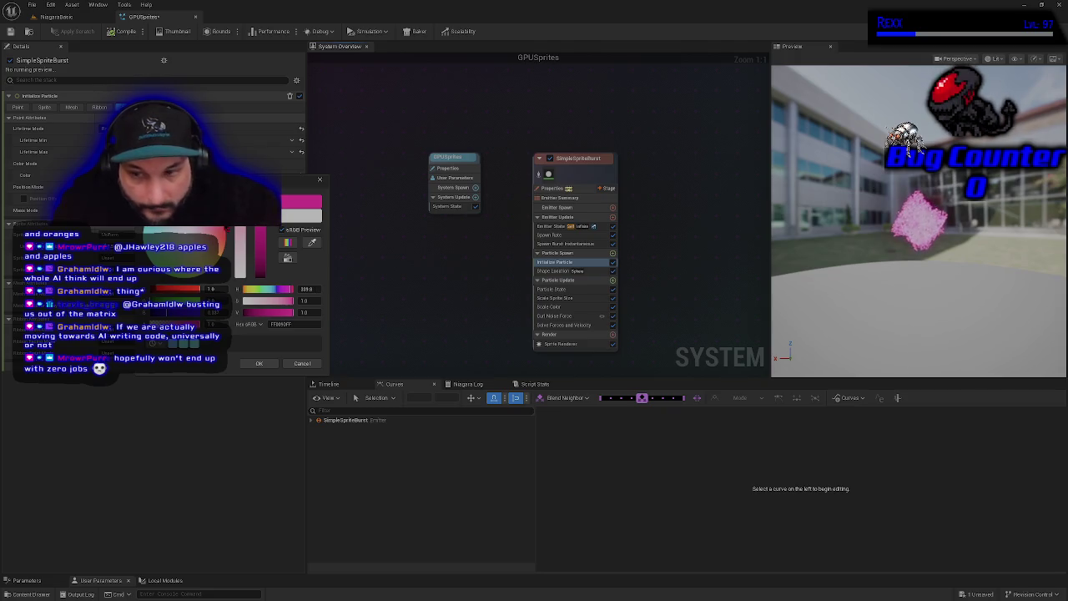
pyautogui.click(259, 363)
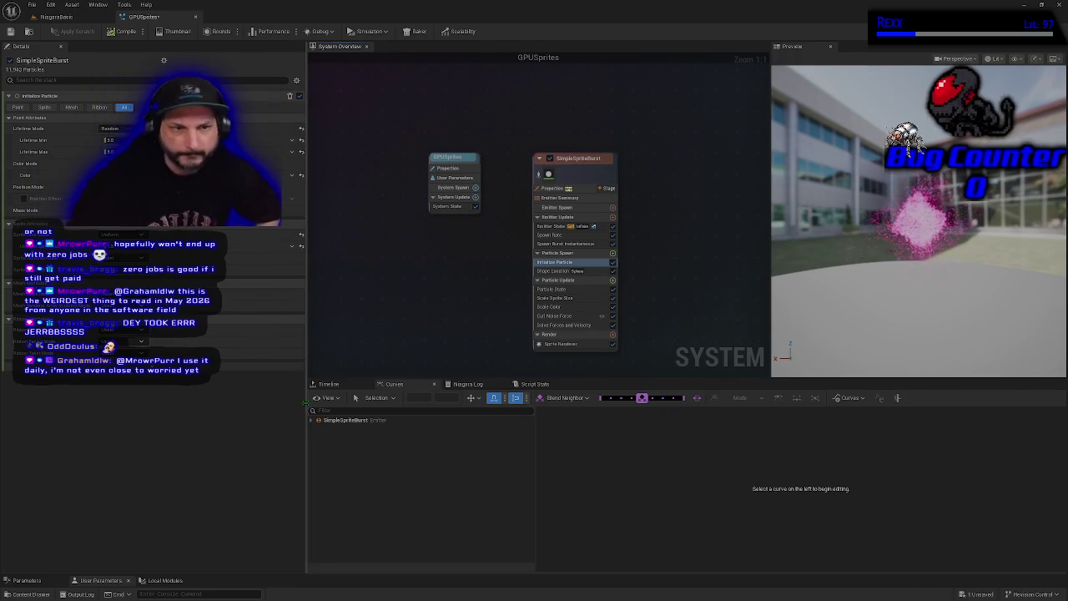
pyautogui.hotkey('ctrl', 's')
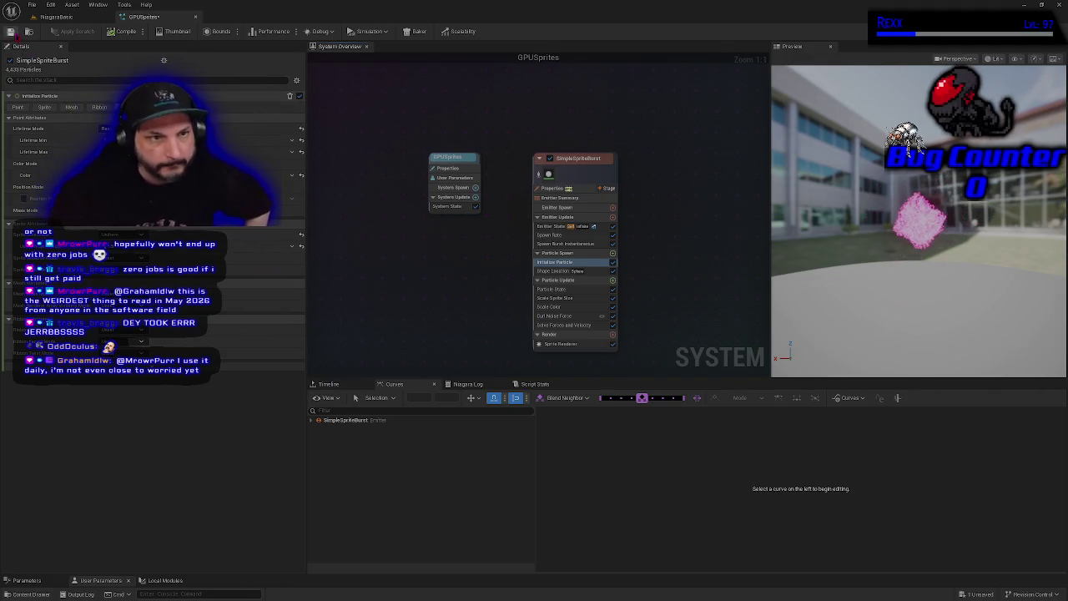
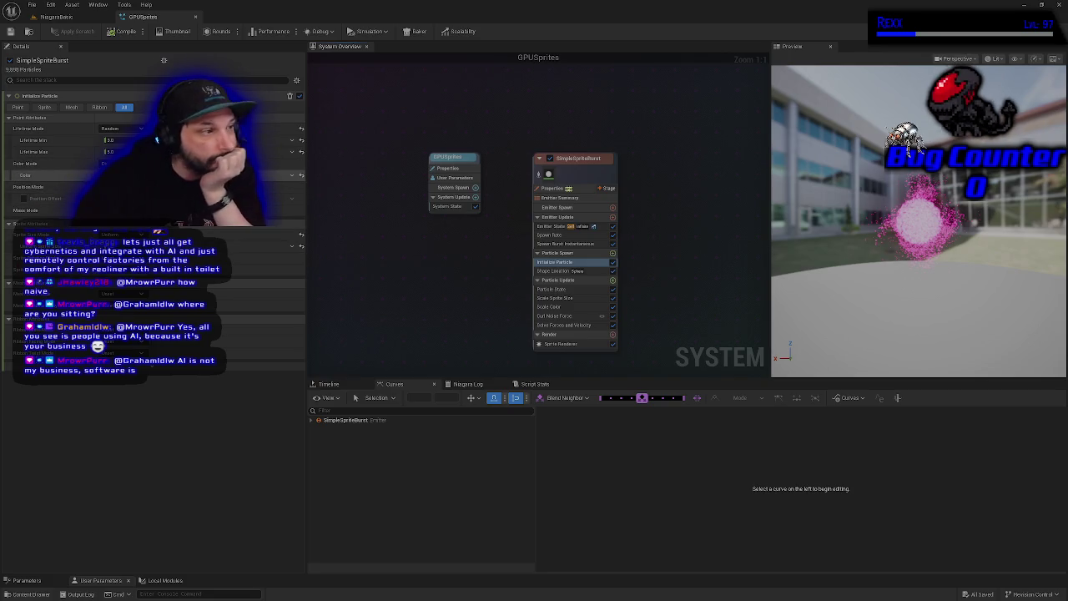
# Raise the Curl Noise Force noise strength from 100 to 125 and save the GPUSprites system.
pyautogui.click(568, 317)
pyautogui.click(117, 107)
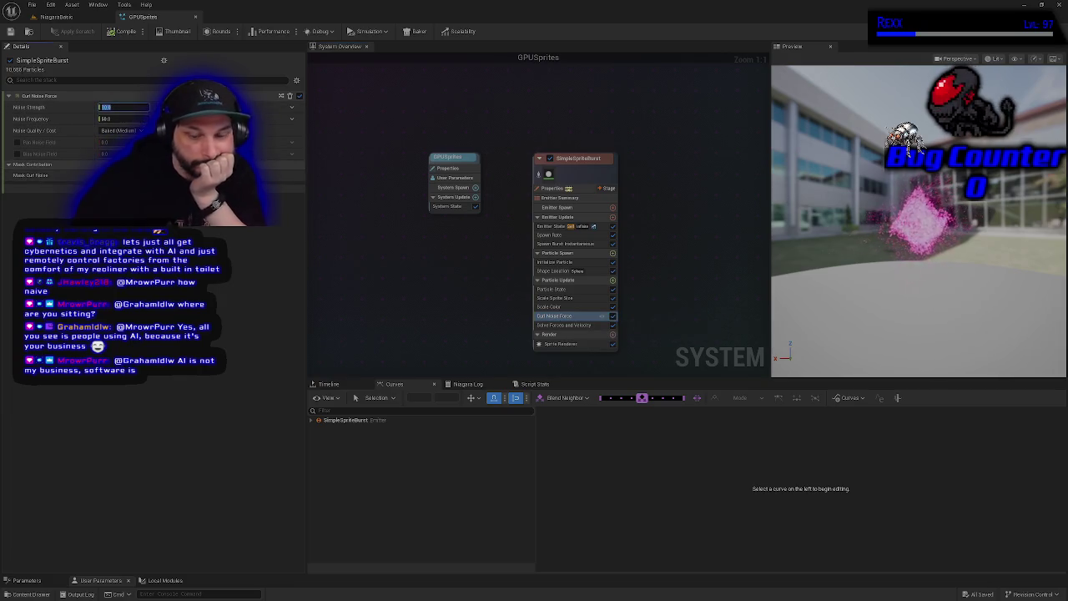
pyautogui.write('125')
pyautogui.press('Return')
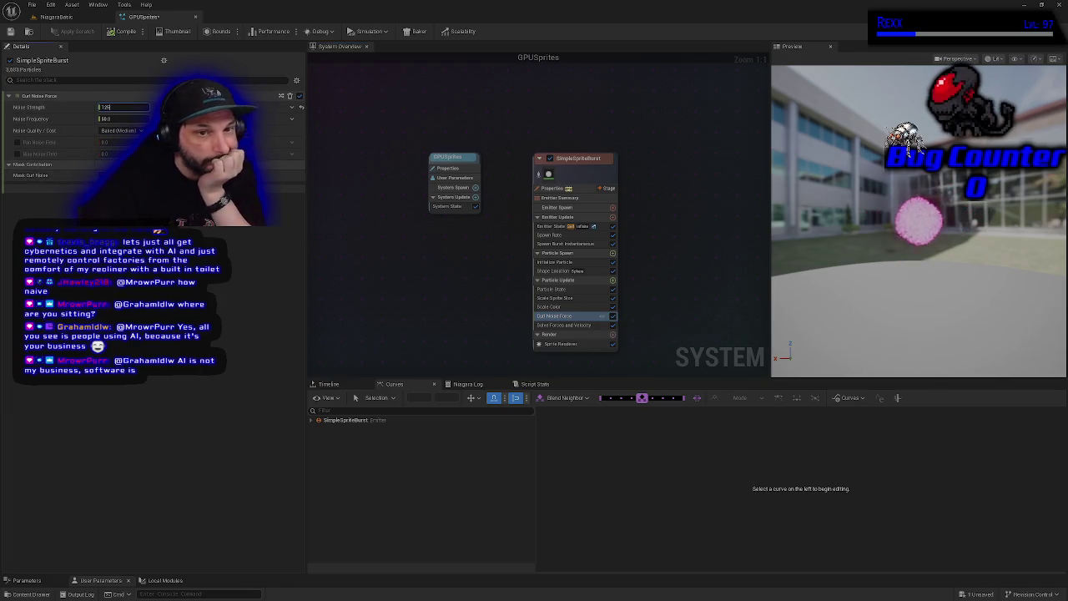
pyautogui.click(117, 107)
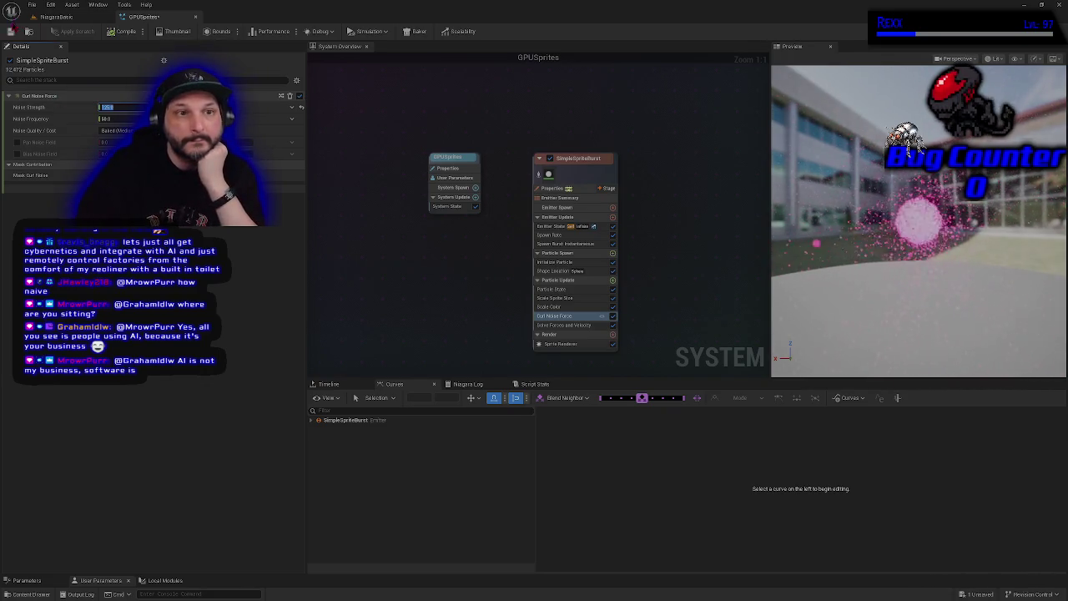
pyautogui.click(11, 31)
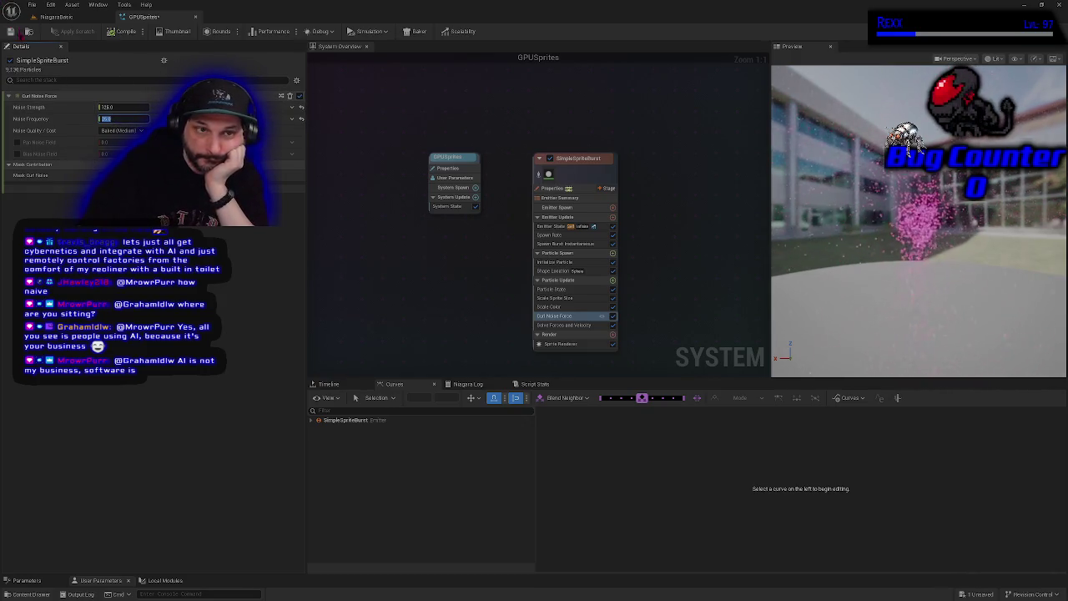
# Commit a curl noise frequency of 25, save the system, and enable Pan Noise Field.
pyautogui.press('Return')
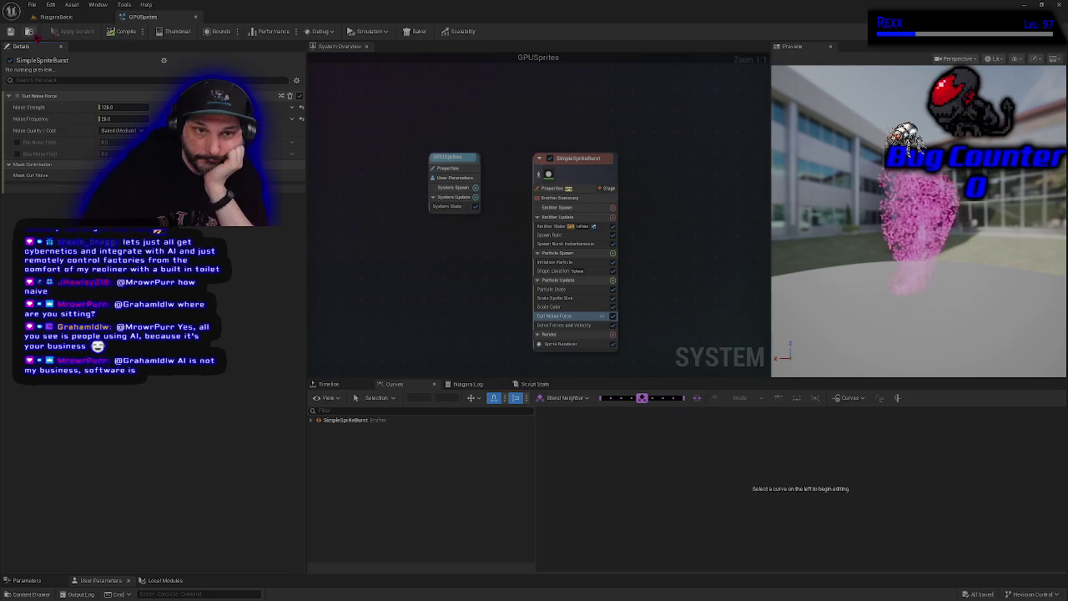
pyautogui.click(10, 31)
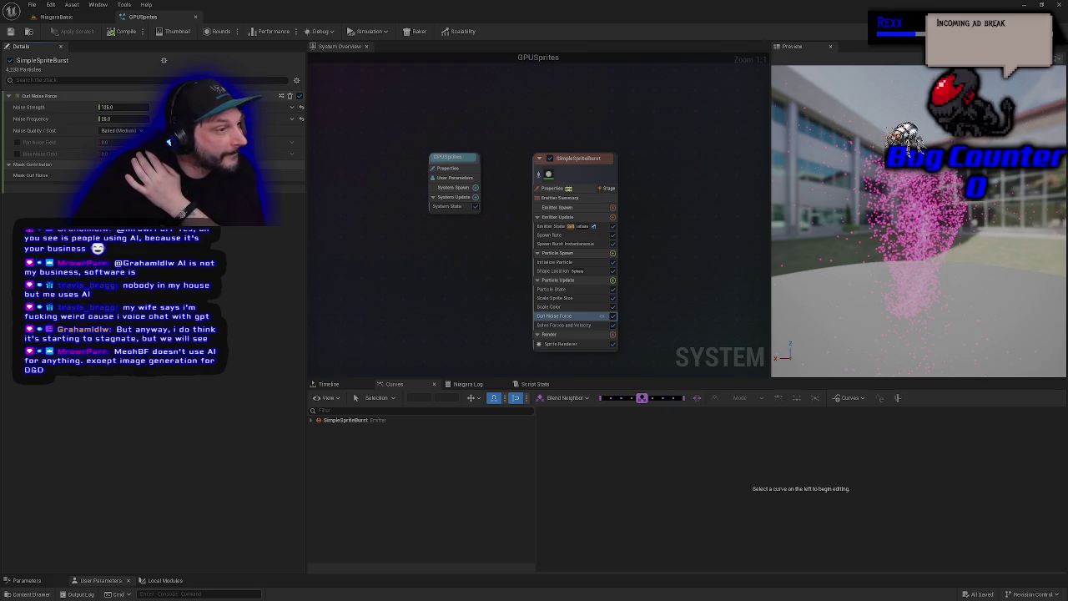
pyautogui.click(18, 142)
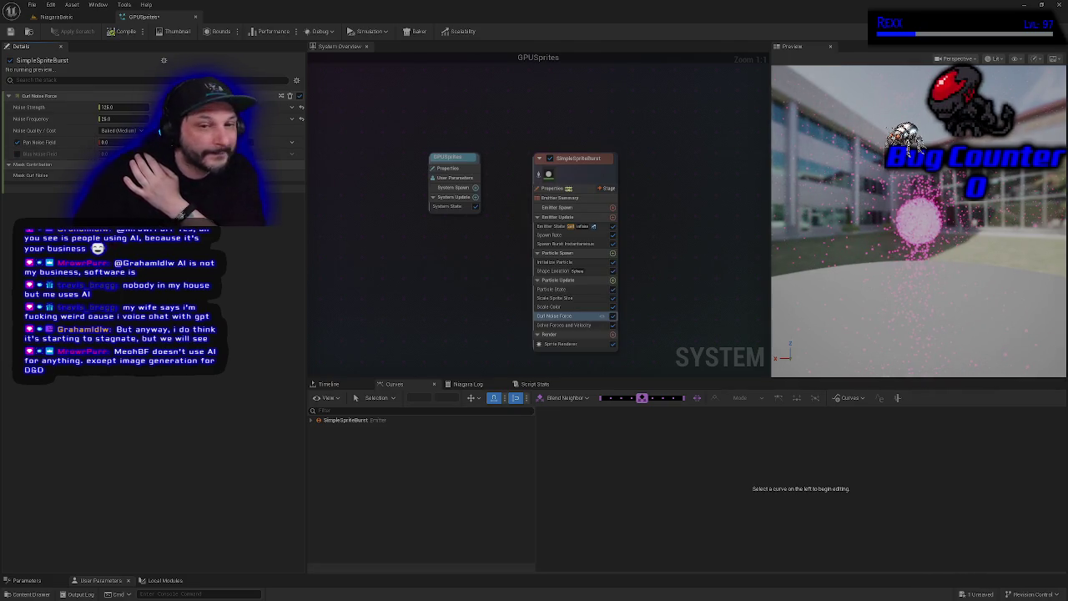
# Set the Pan Noise Field value to 1.0 in Curl Noise Force.
pyautogui.click(109, 143)
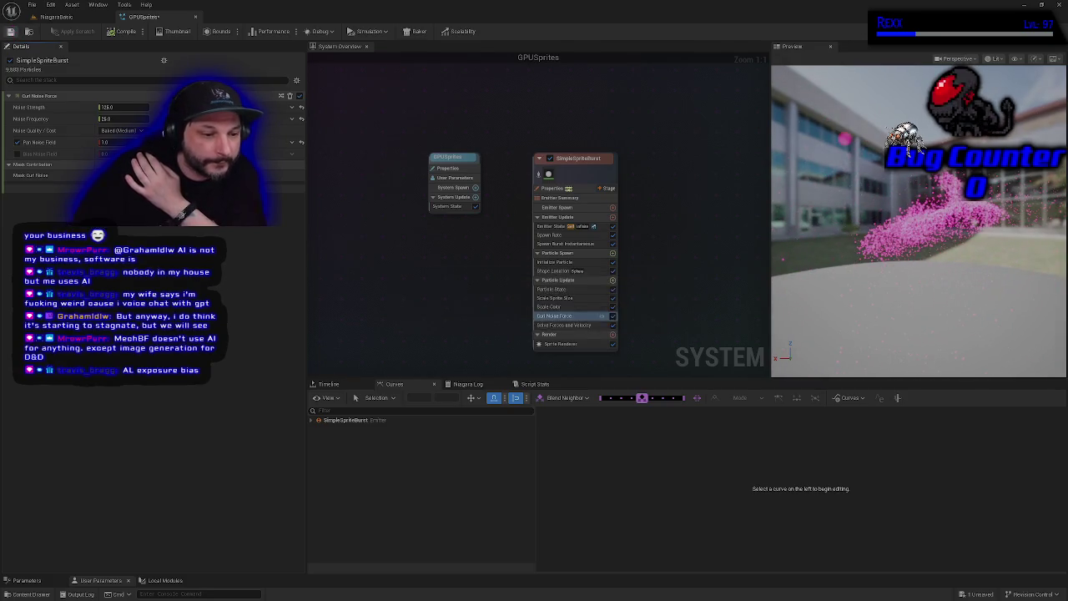
pyautogui.press('Return')
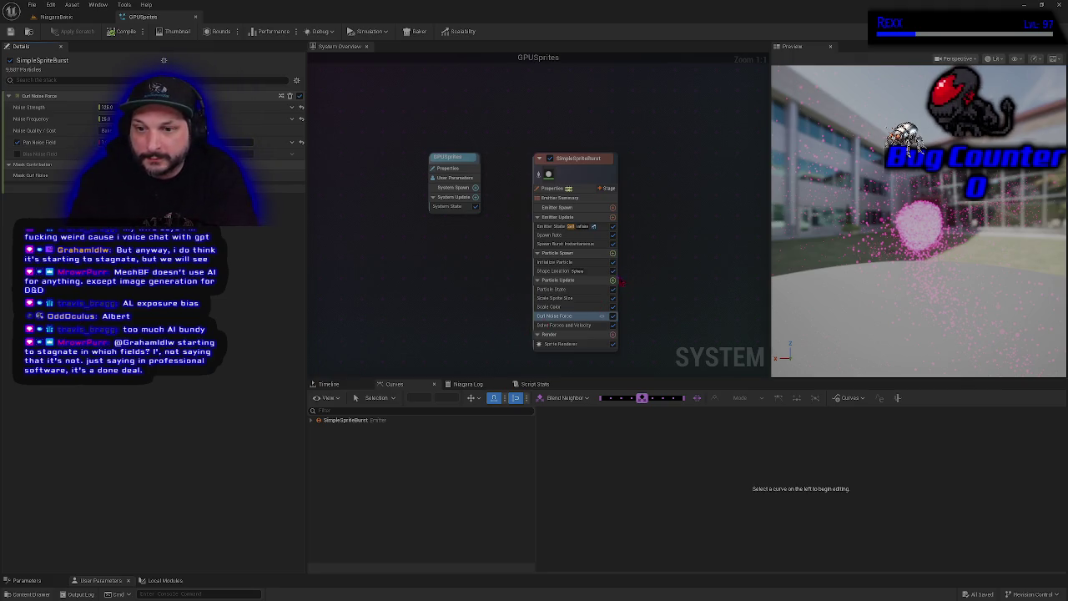
# Search 'point att' and add Point Attraction Force to the SimpleSpriteBurst Particle Update stage.
pyautogui.click(612, 282)
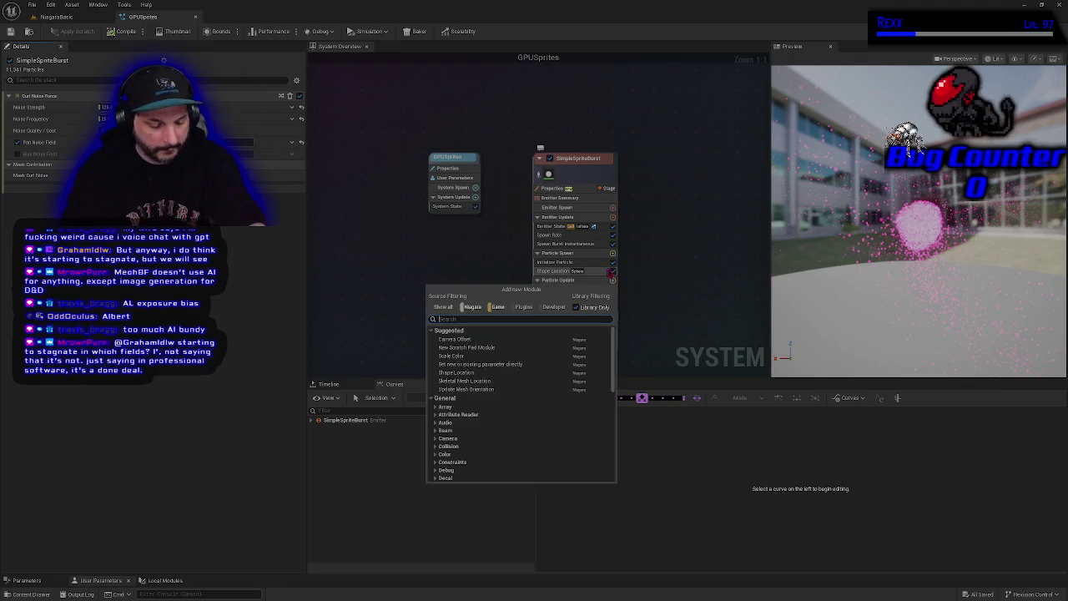
pyautogui.write('point att')
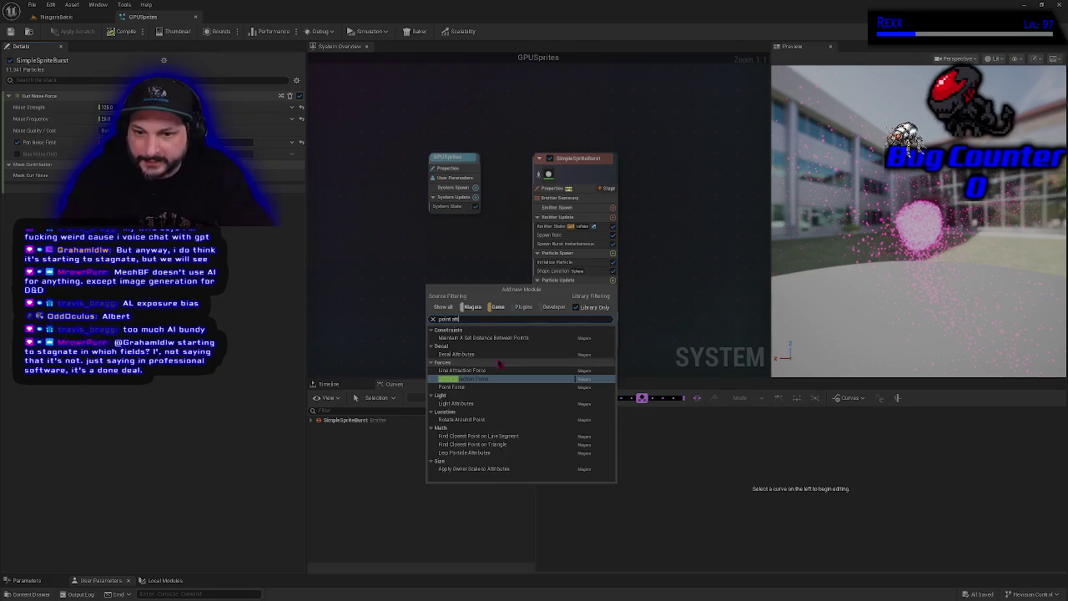
pyautogui.click(465, 378)
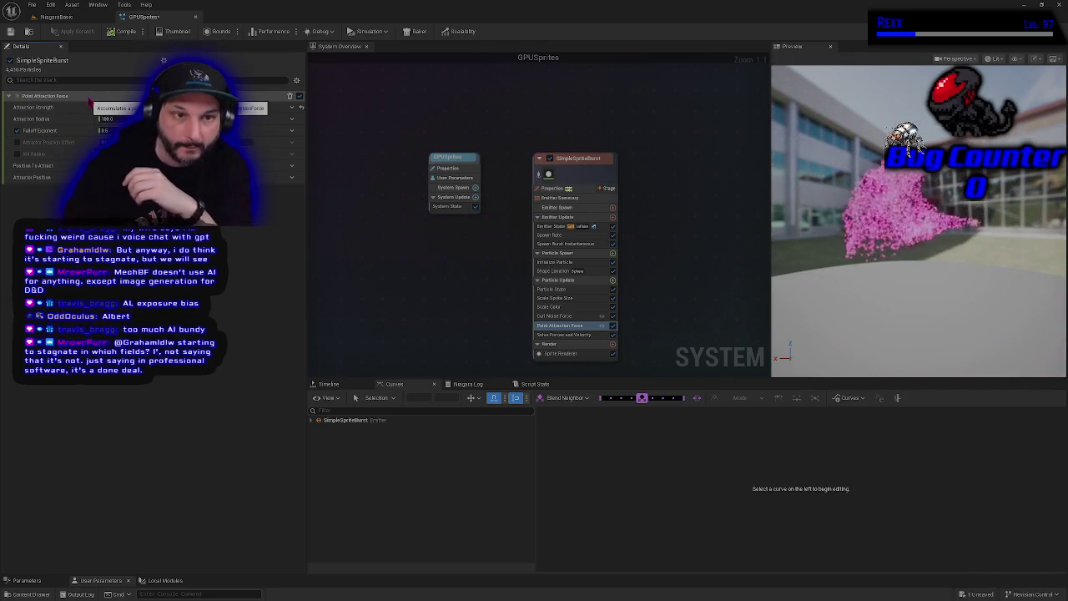
# Set Point Attraction Force's Attraction Strength to 4 and compile the system.
pyautogui.click(104, 106)
pyautogui.write('4')
pyautogui.press('Return')
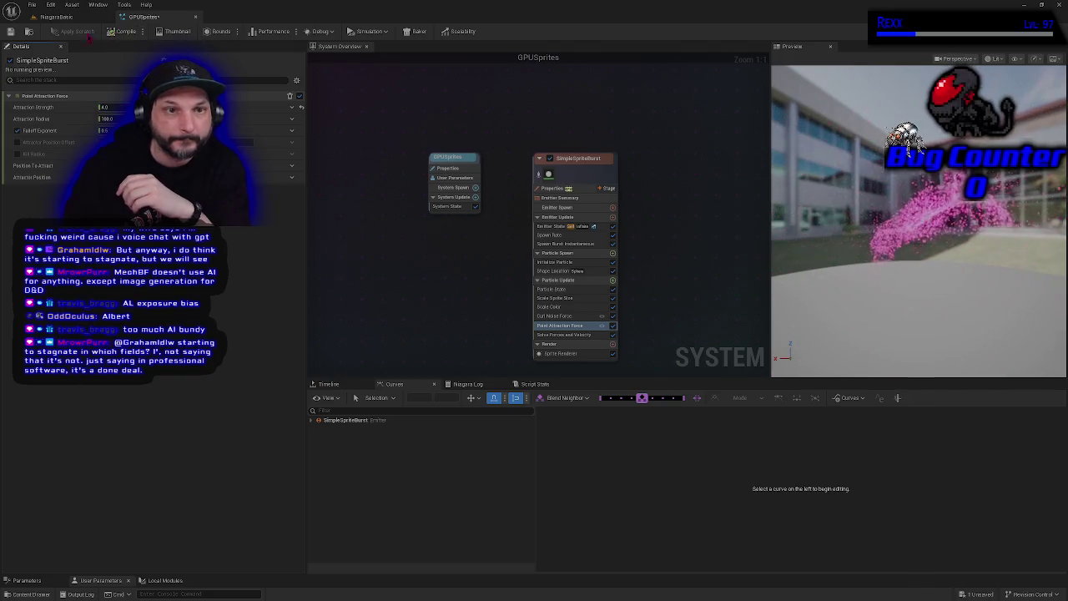
pyautogui.click(10, 31)
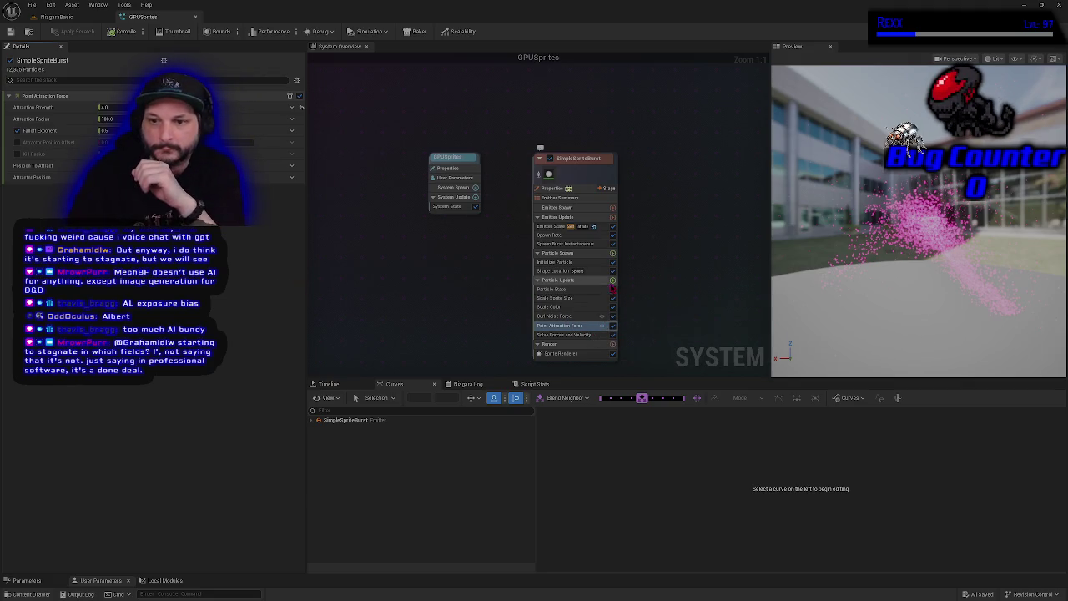
# Search 'drag' and add the Drag module to Particle Update, widening the preview viewport.
pyautogui.click(612, 279)
pyautogui.write('drag')
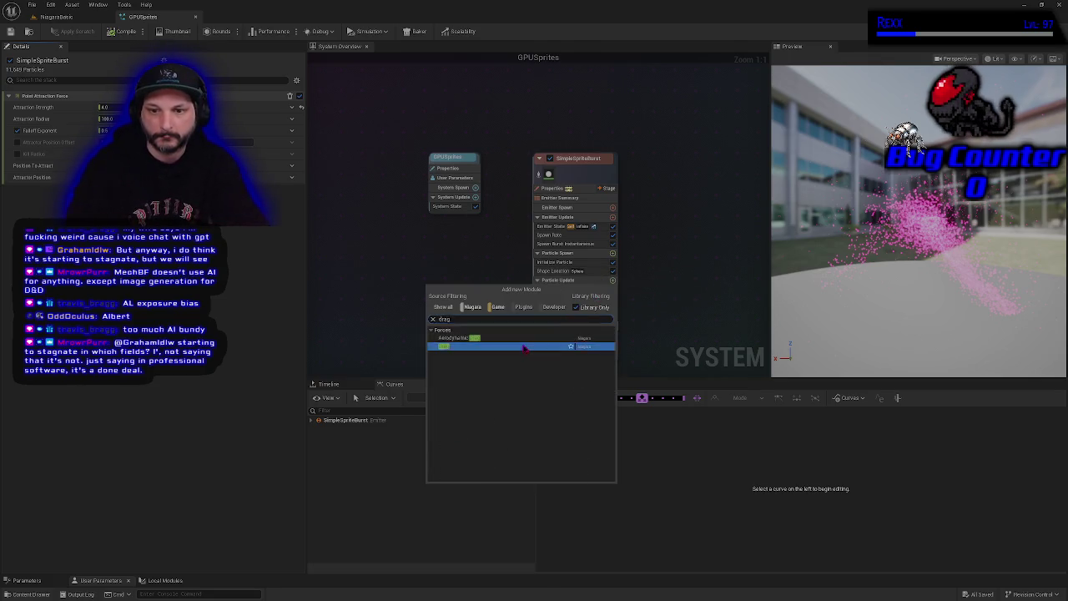
pyautogui.press('Return')
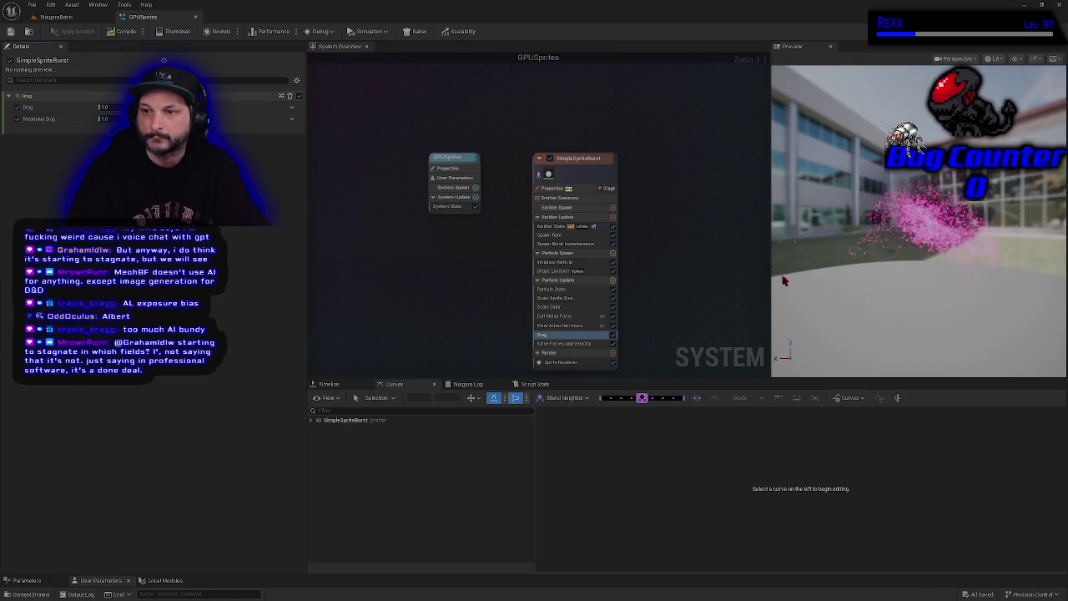
pyautogui.moveTo(770, 281); pyautogui.dragTo(616, 281)
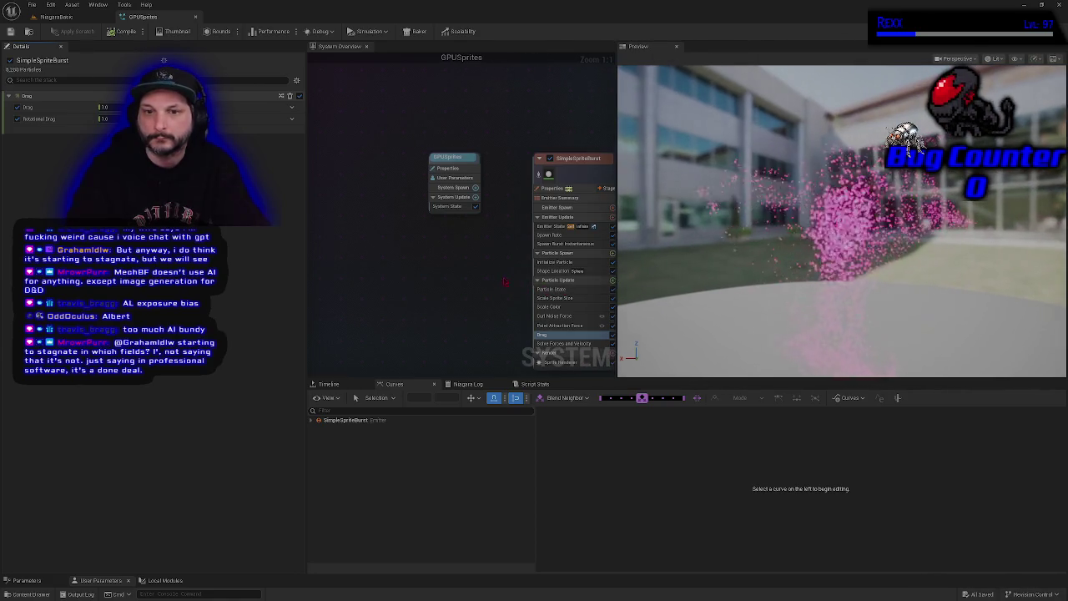
# Rearrange the system graph and preview, then select the Initialize Particle module.
pyautogui.moveTo(317, 250)
pyautogui.mouseDown()
pyautogui.moveTo(197, 244)
pyautogui.moveTo(251, 225)
pyautogui.mouseUp()
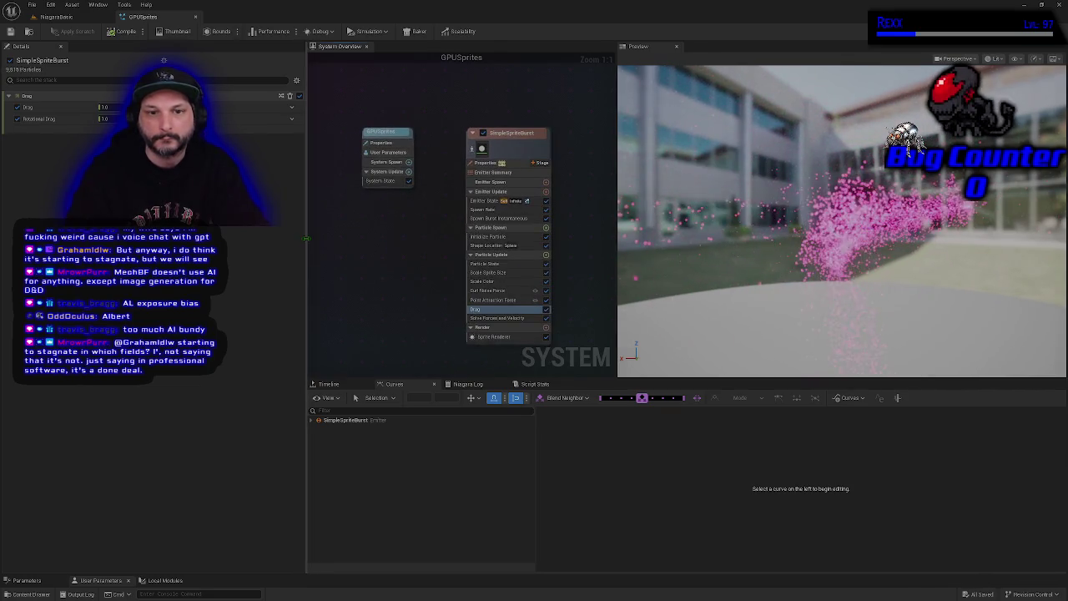
pyautogui.moveTo(303, 242); pyautogui.dragTo(209, 238)
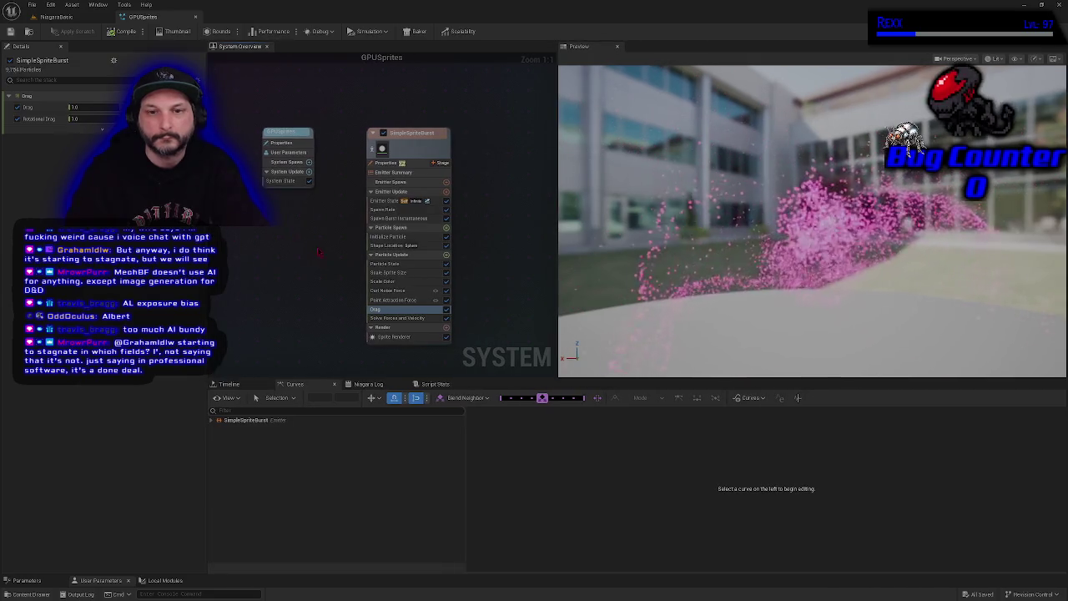
pyautogui.moveTo(320, 246); pyautogui.dragTo(301, 243)
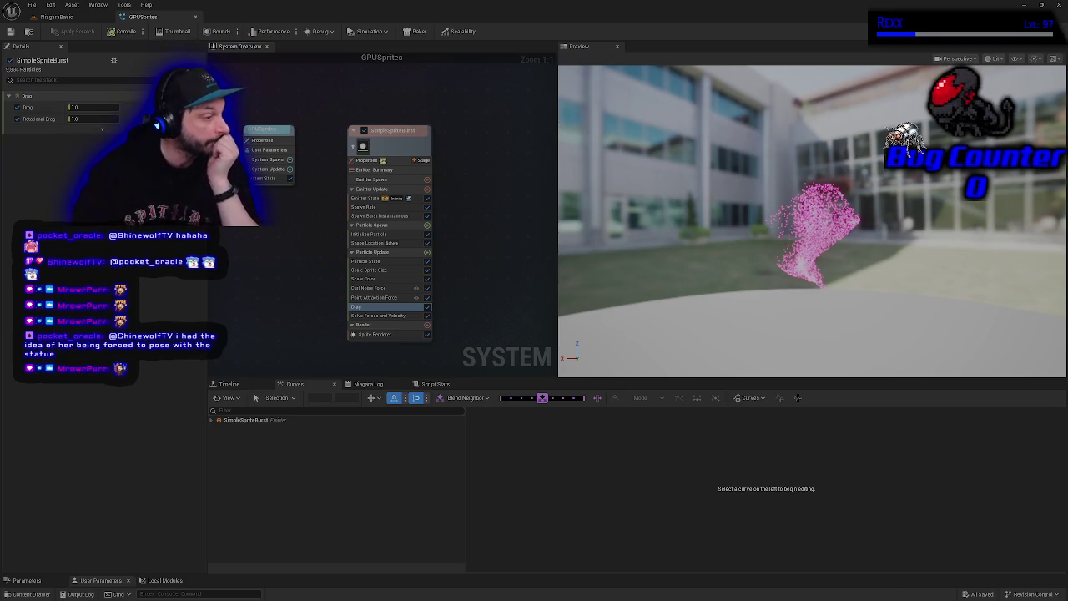
pyautogui.click(380, 234)
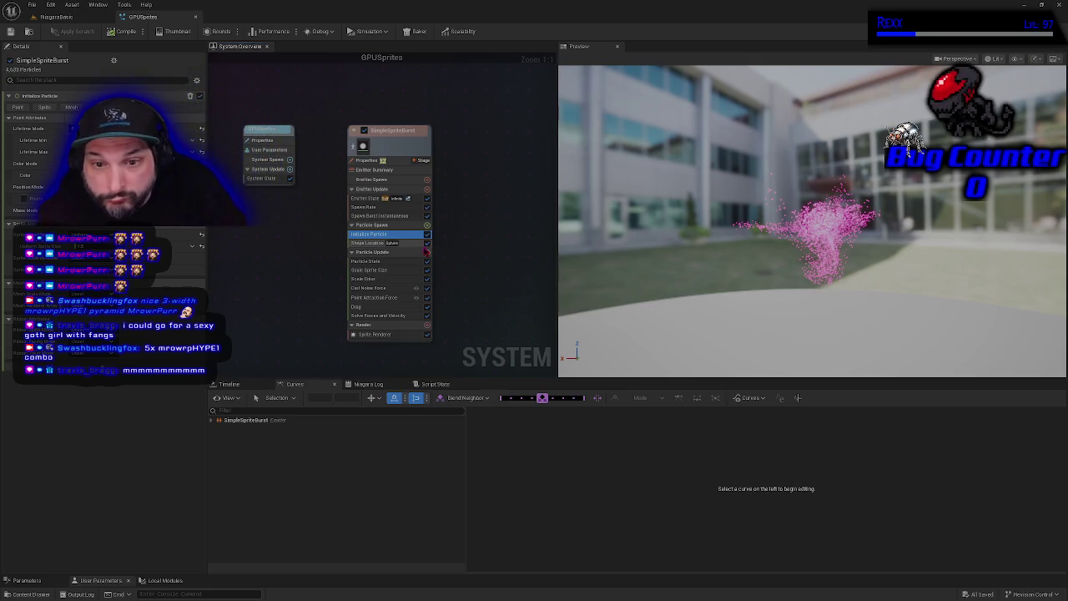
# Bring up the list of modules to add to the Particle Update group.
pyautogui.click(426, 252)
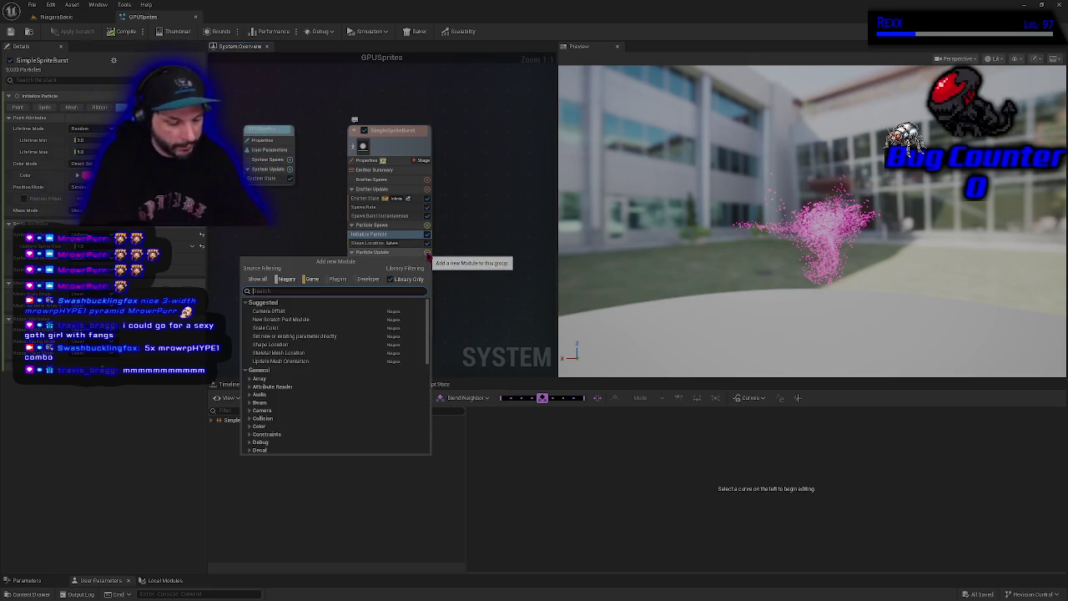
# Add a Color module via 'co', then review Scale Color, Color and Initialize Particle settings.
pyautogui.write('color')
pyautogui.press('Return')
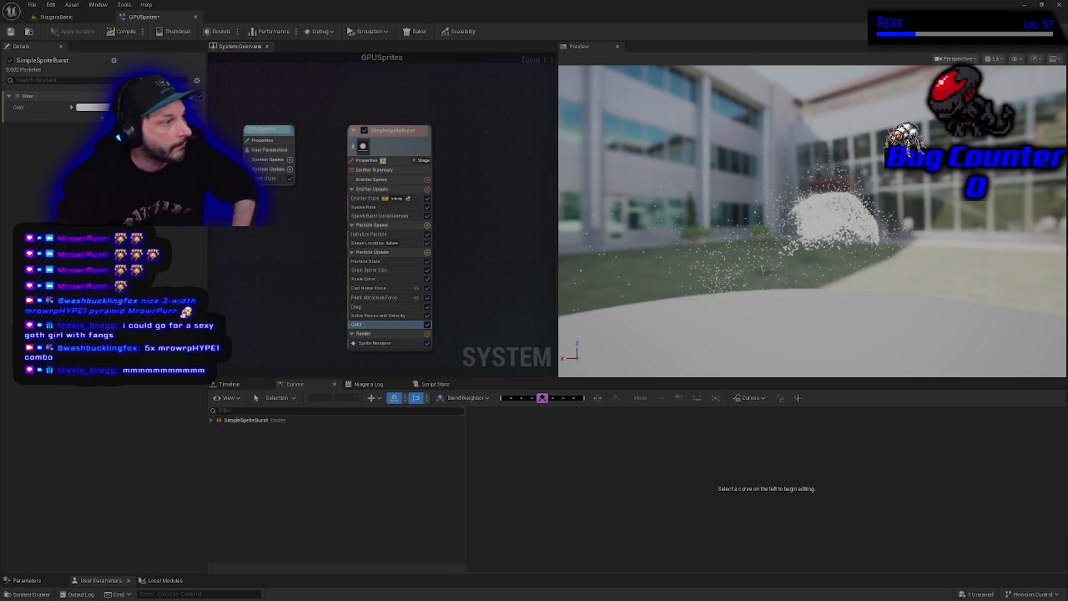
pyautogui.click(365, 279)
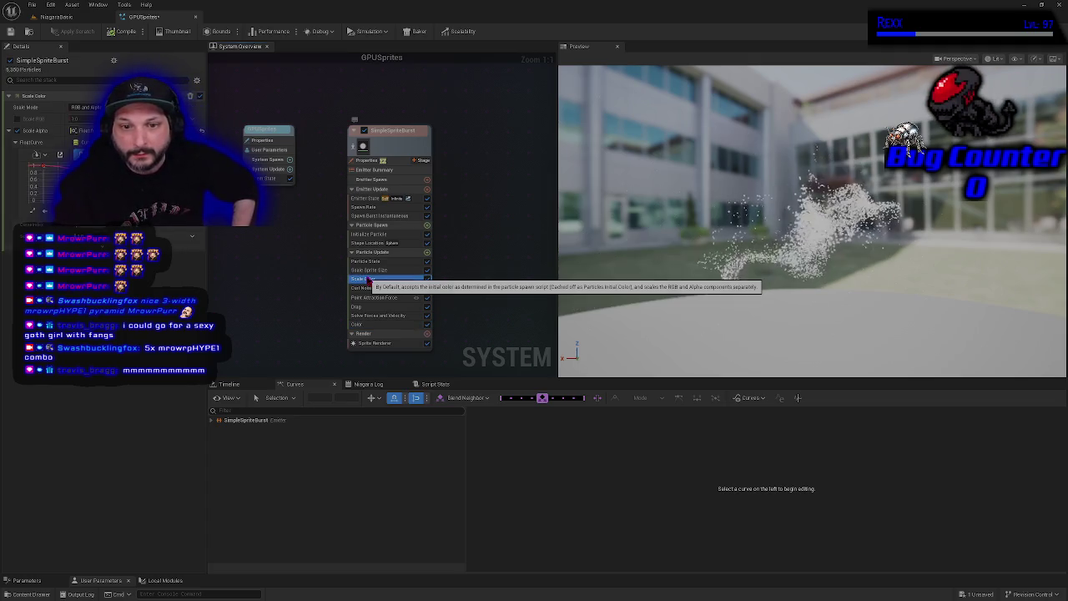
pyautogui.click(365, 323)
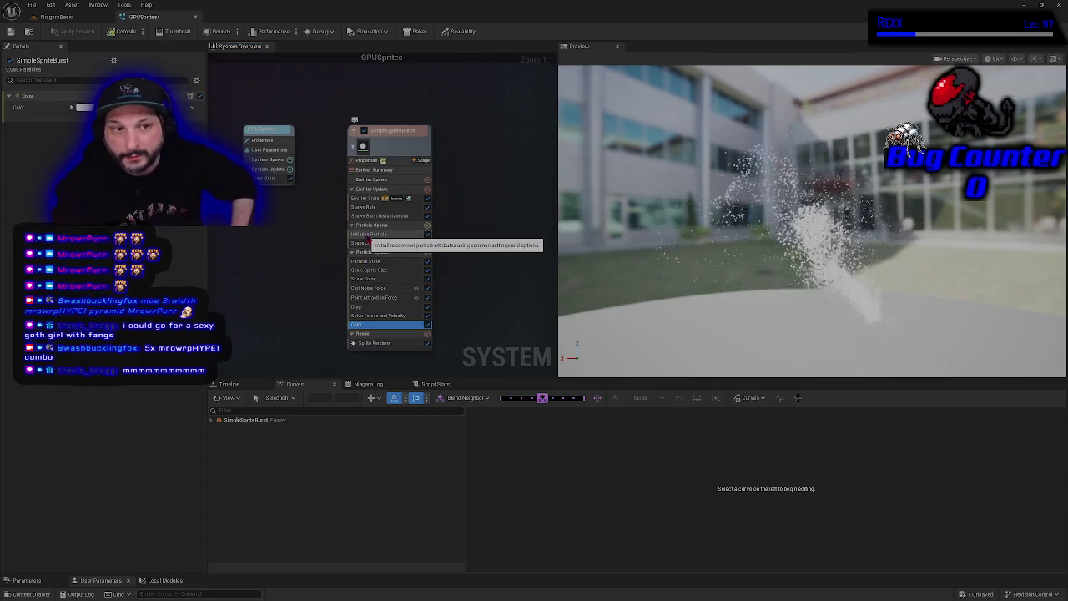
pyautogui.click(368, 235)
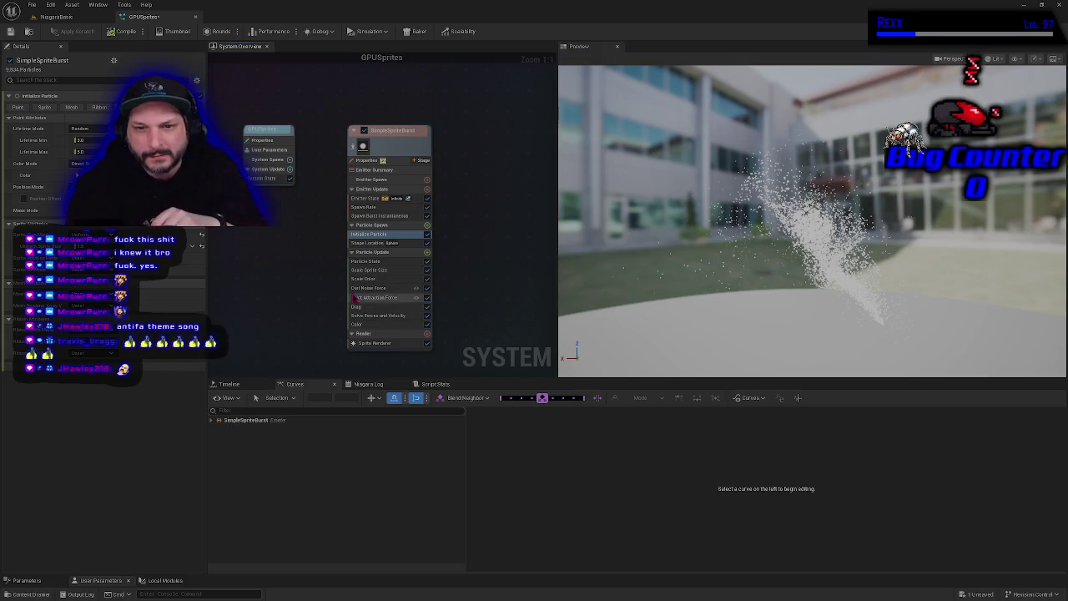
# Delete Scale Color, then show the Color module's dynamic input options such as Color from Curve.
pyautogui.click(359, 279)
pyautogui.press('Delete')
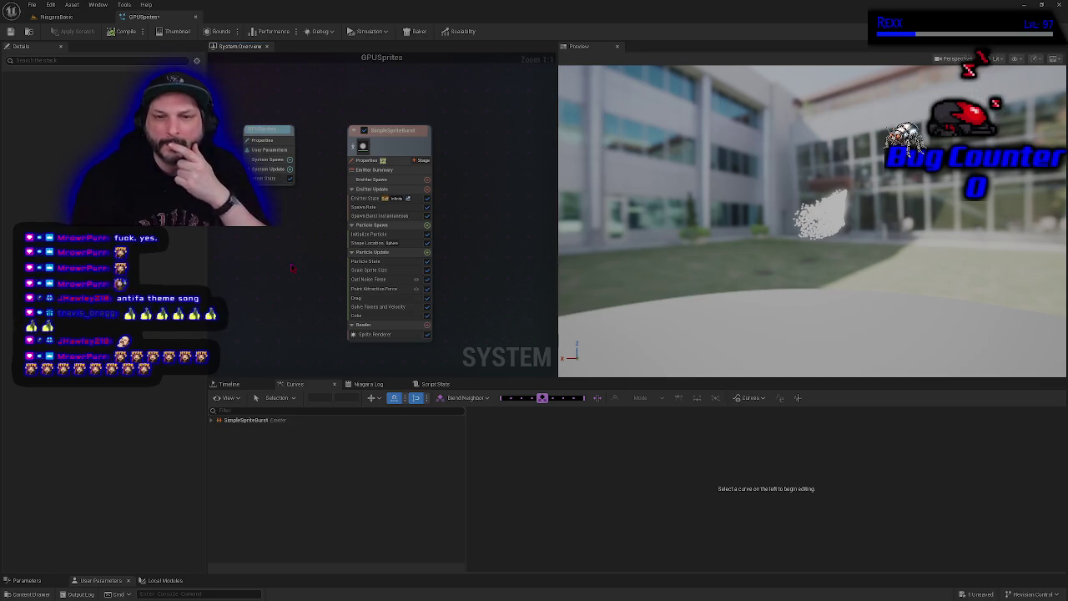
pyautogui.click(381, 317)
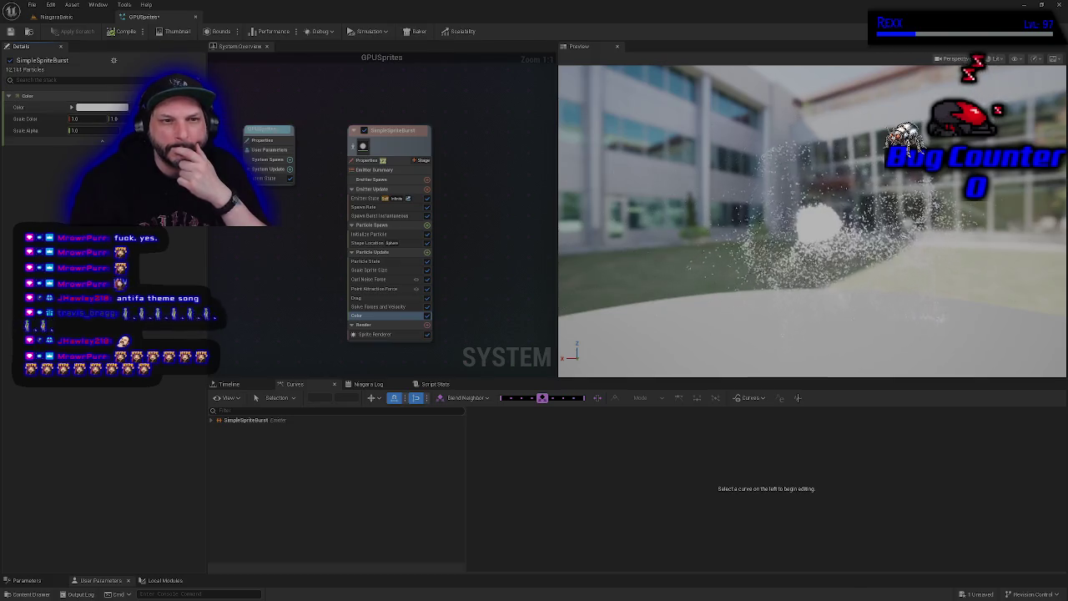
pyautogui.click(72, 107)
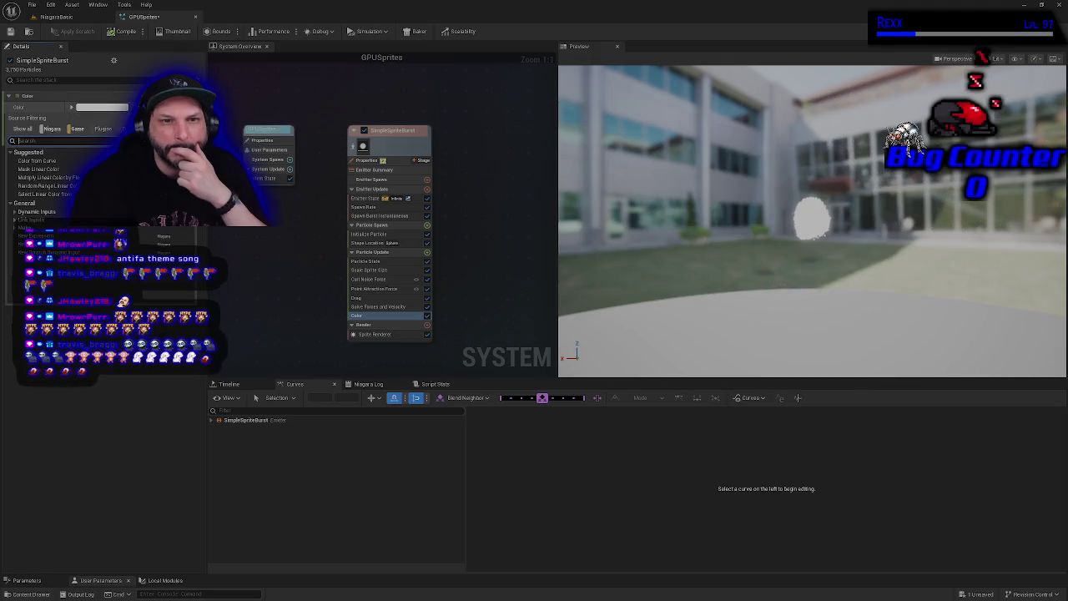
# Set the Color module to Color from Curve, then switch to the StreamElements window.
pyautogui.click(37, 160)
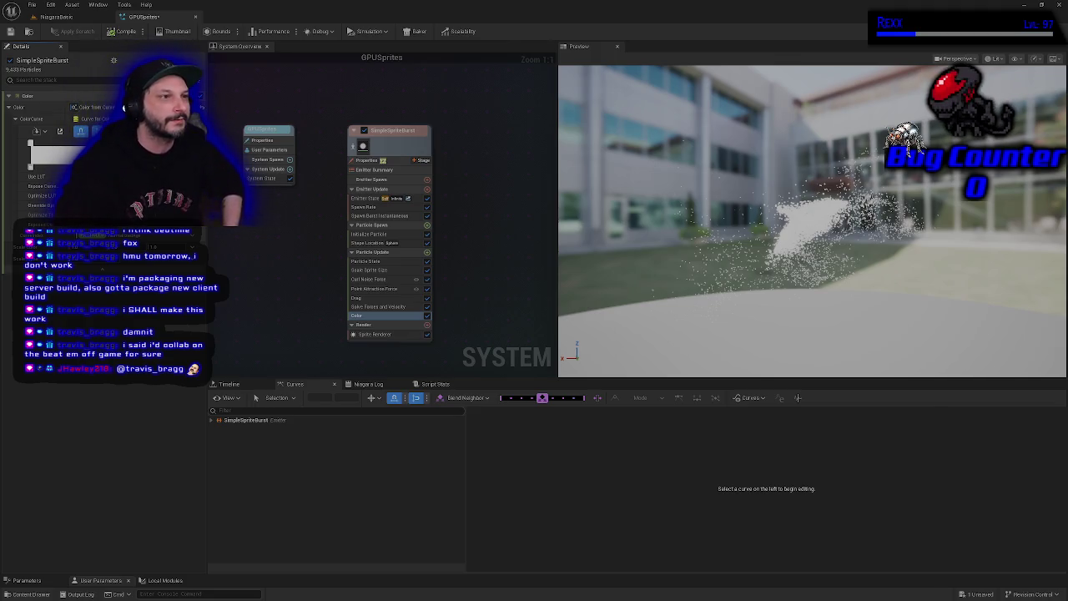
pyautogui.hotkey('alt', 'Tab')
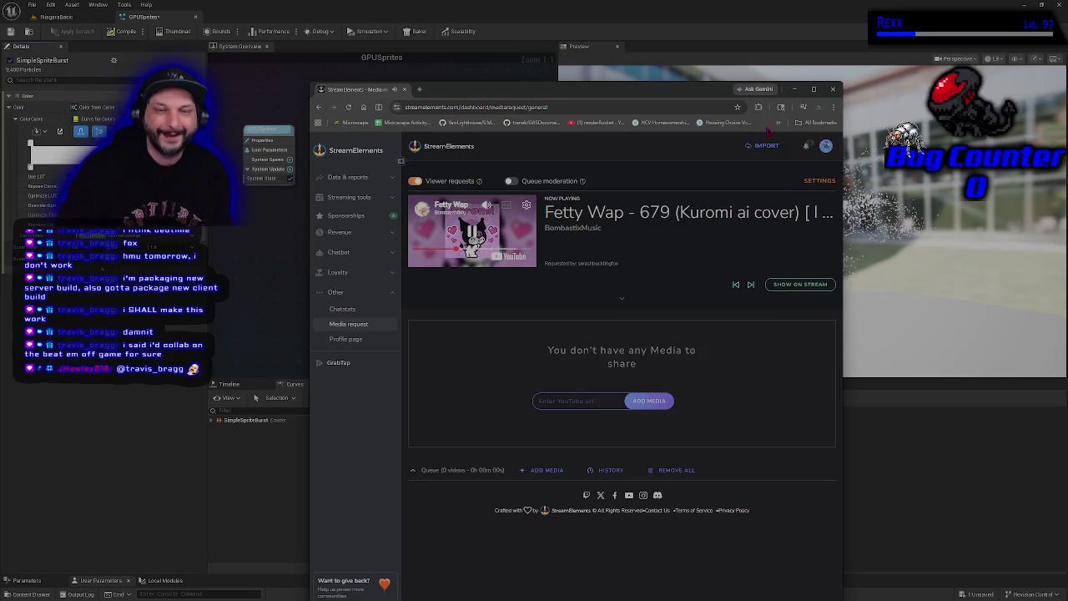
# Leave the StreamElements page and return to the Niagara editor's Curves panel.
pyautogui.hotkey('alt', 'Tab')
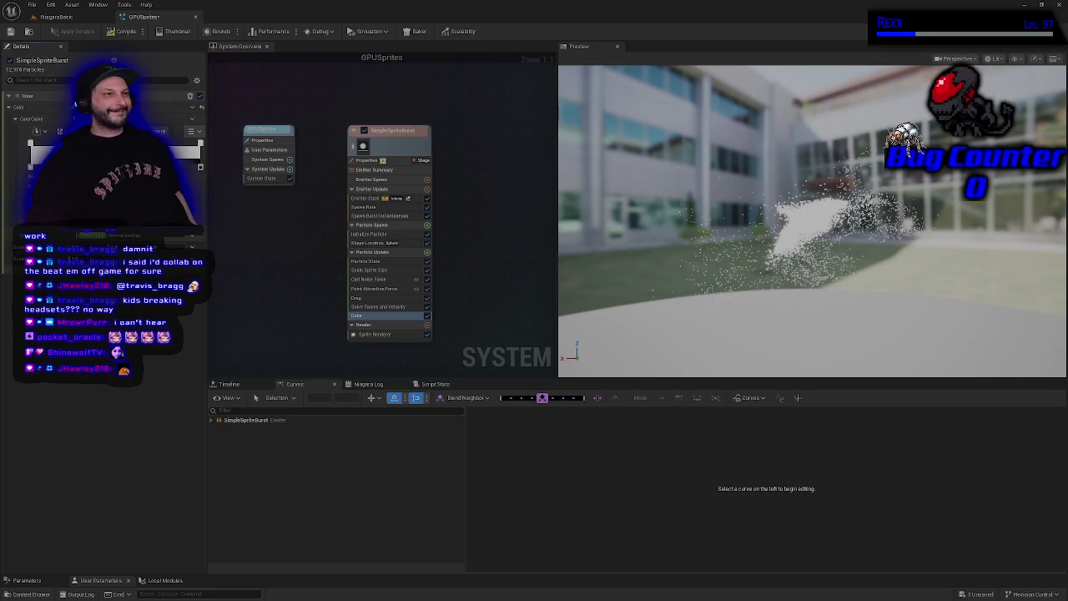
# Switch back to the StreamElements media request dashboard with the Fetty Wap track playing.
pyautogui.hotkey('alt', 'Tab')
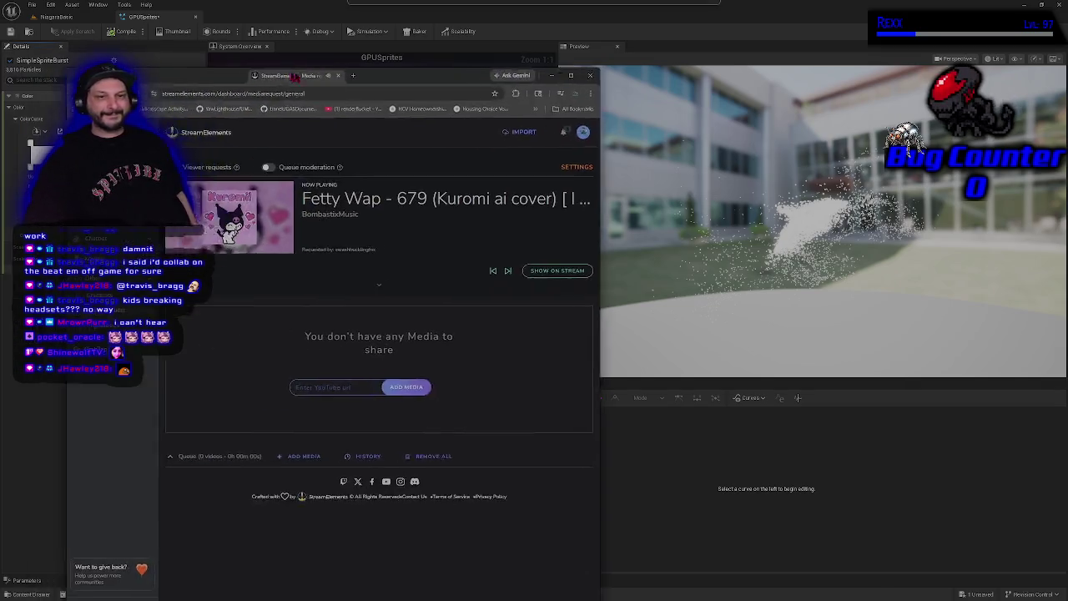
# Expand the now-playing song into its video player, shift the browser left, then minimize it.
pyautogui.click(652, 273)
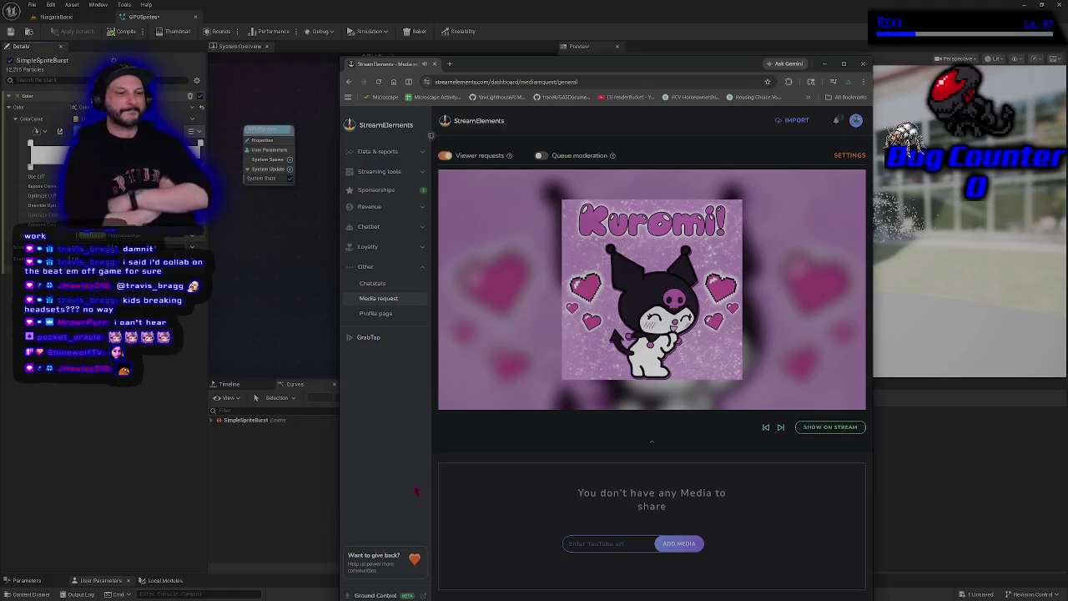
pyautogui.moveTo(395, 67); pyautogui.dragTo(90, 98)
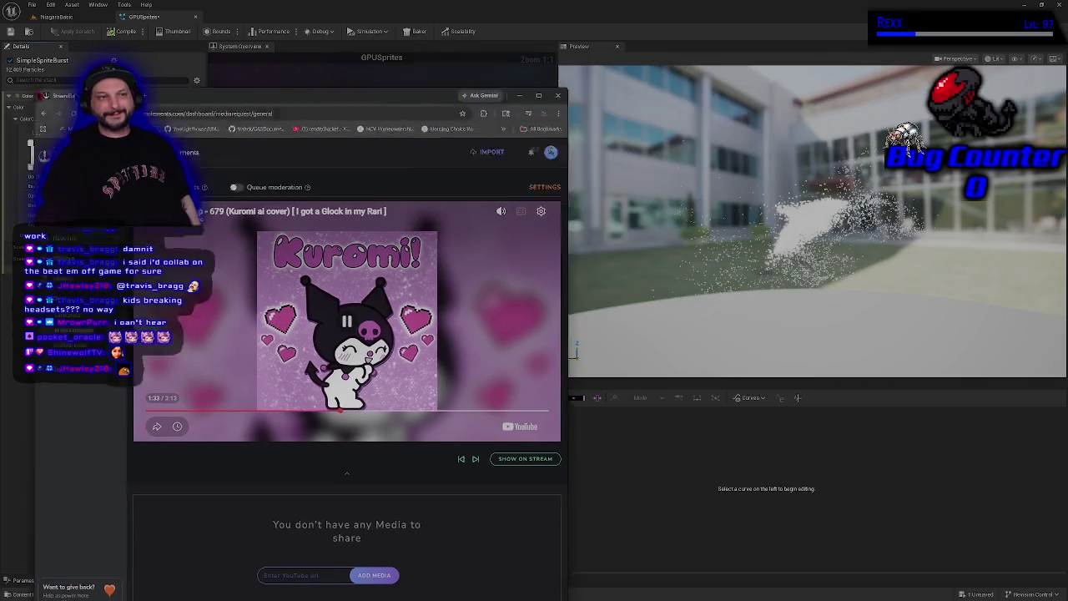
pyautogui.click(519, 95)
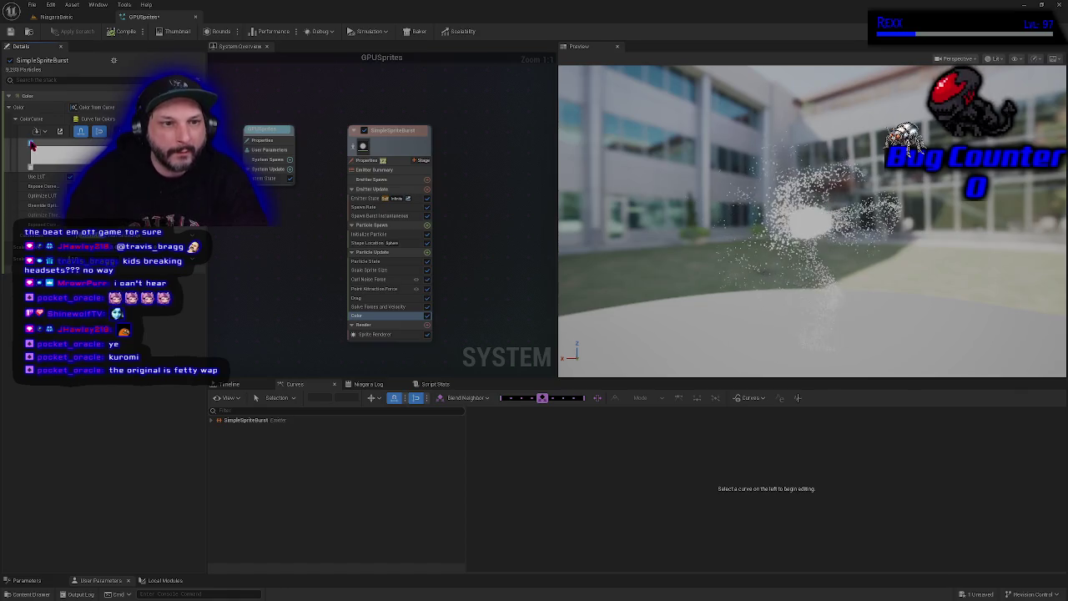
# Make the Color from Curve gradient stop pink and save the particle system.
pyautogui.doubleClick(32, 149)
pyautogui.click(62, 192)
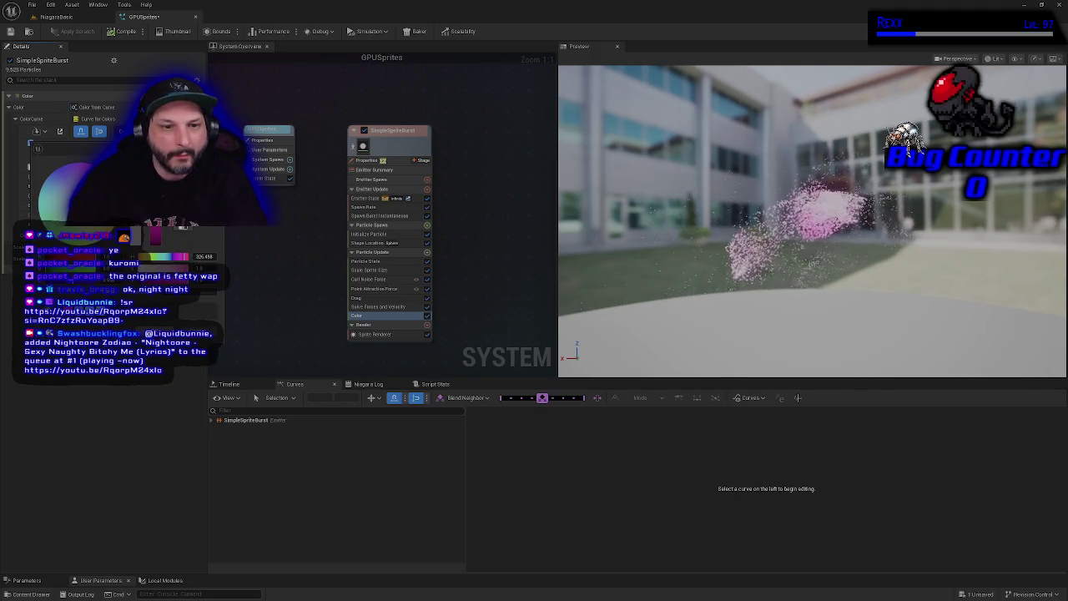
pyautogui.press('Return')
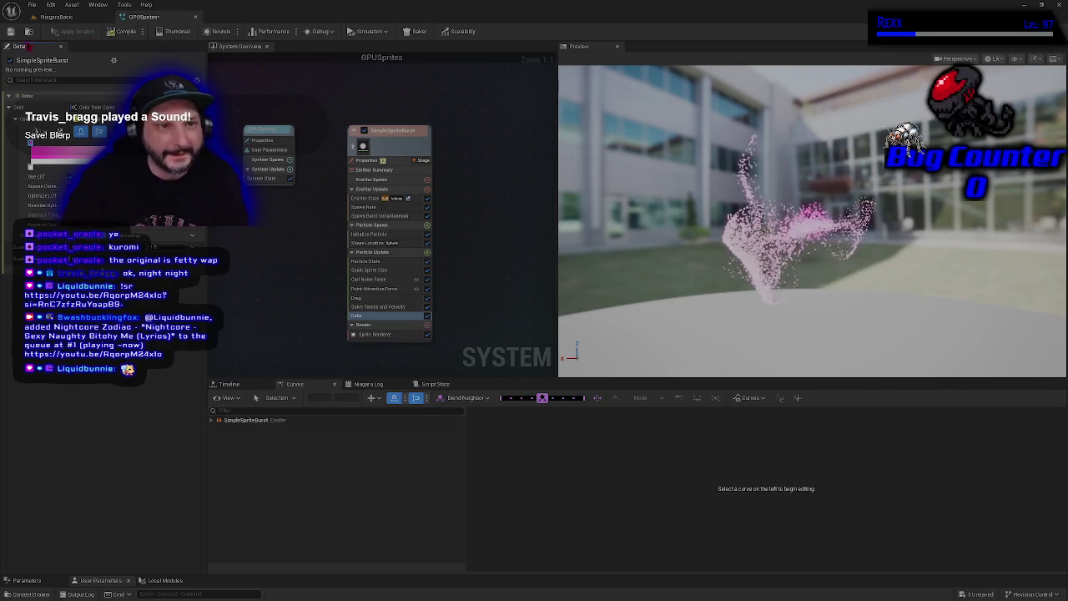
pyautogui.click(10, 31)
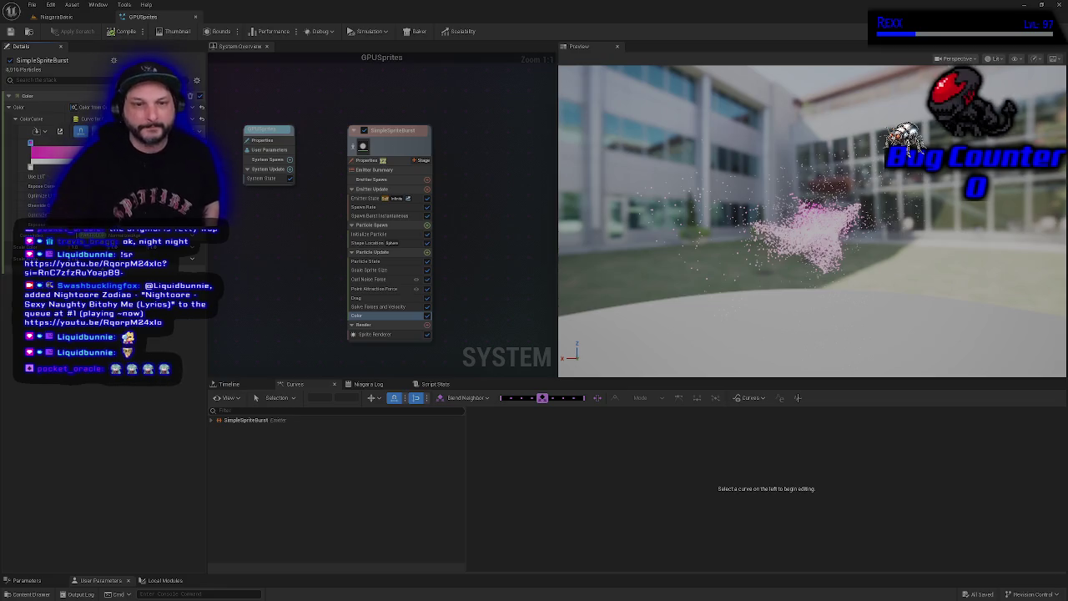
# Save the GPUSprites system so the editor reports All Saved.
pyautogui.click(260, 285)
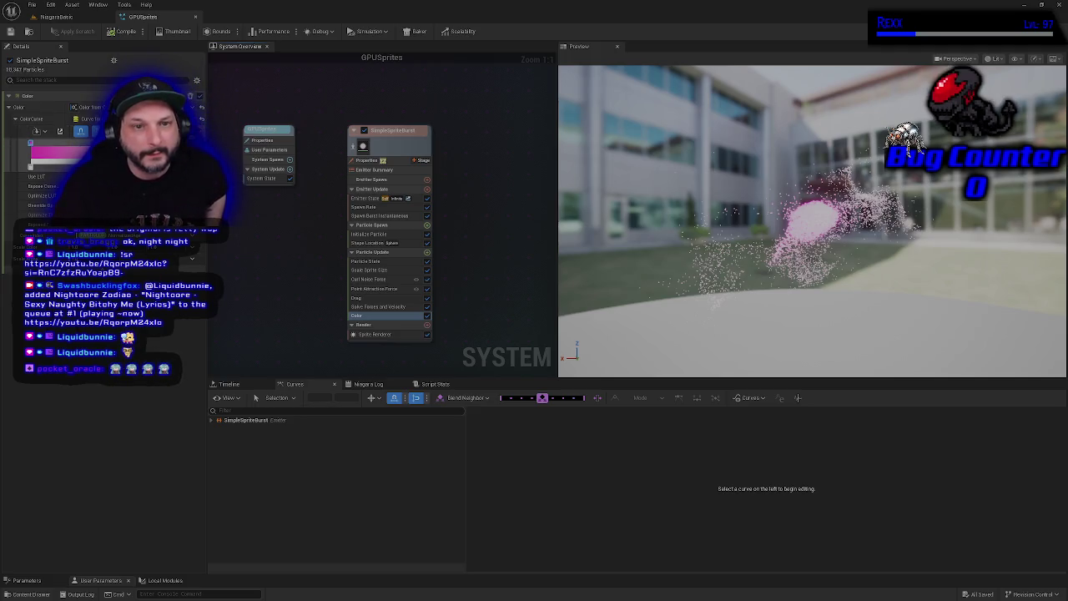
# Set the other gradient stop to teal, starting from blue and shifting the hue.
pyautogui.doubleClick(30, 143)
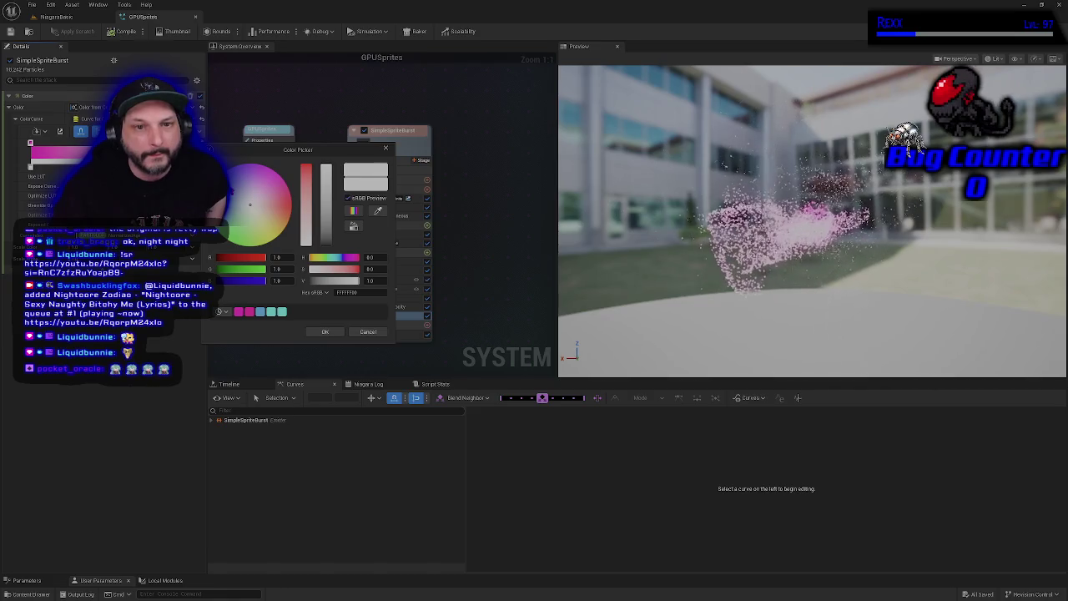
pyautogui.click(282, 228)
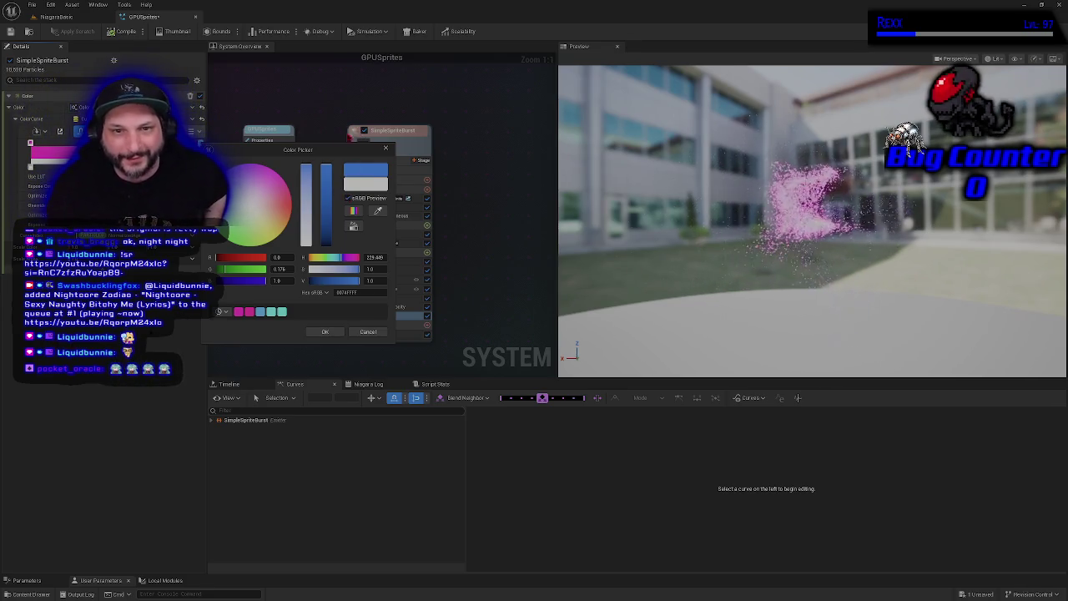
pyautogui.moveTo(343, 152)
pyautogui.mouseDown()
pyautogui.moveTo(237, 340)
pyautogui.moveTo(198, 331)
pyautogui.mouseUp()
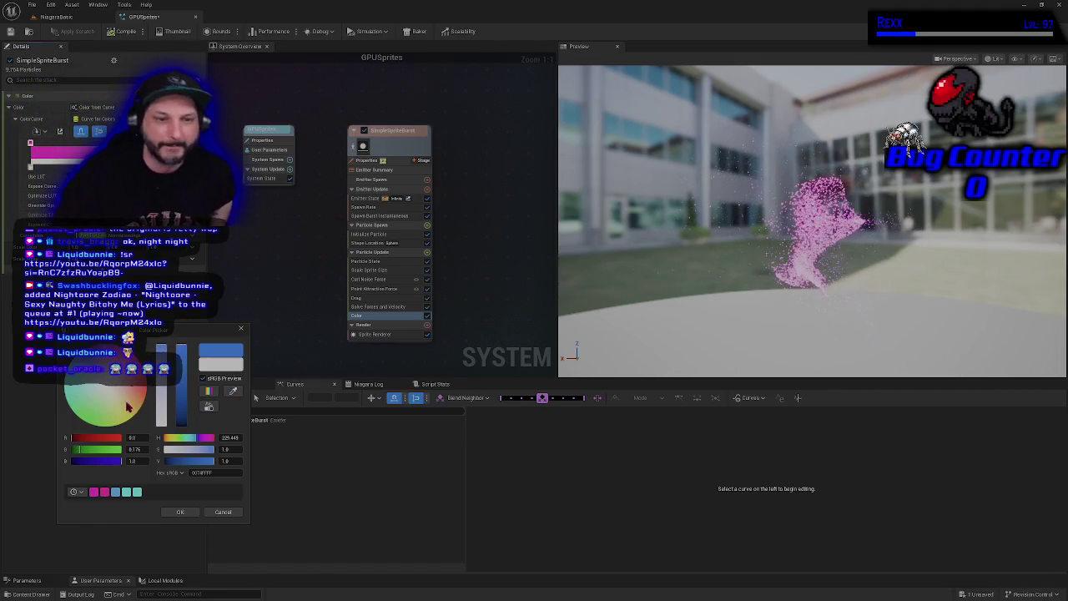
pyautogui.moveTo(127, 406); pyautogui.dragTo(66, 386)
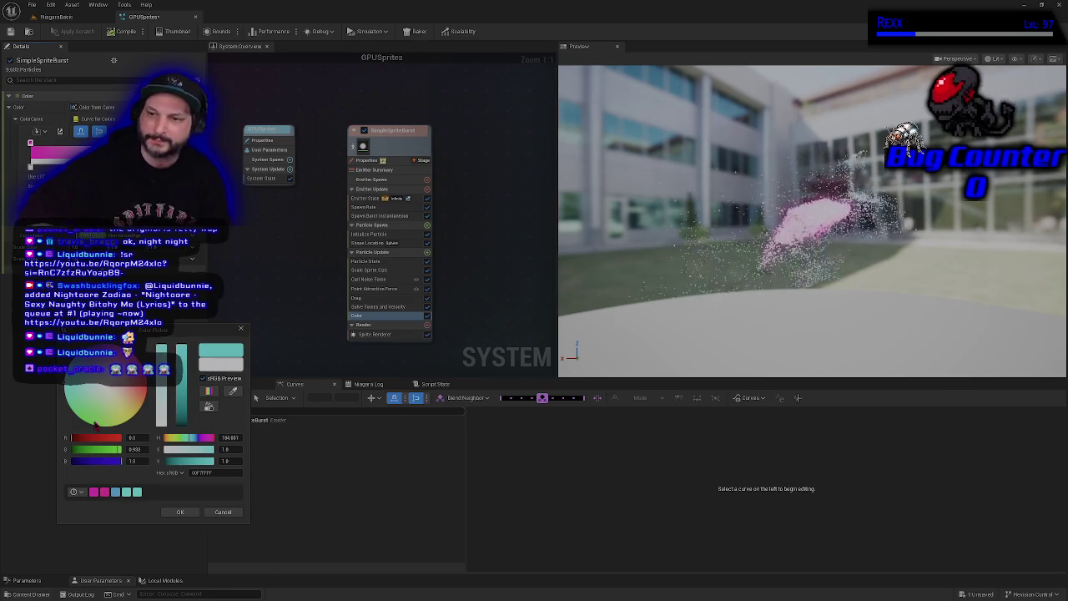
pyautogui.click(180, 511)
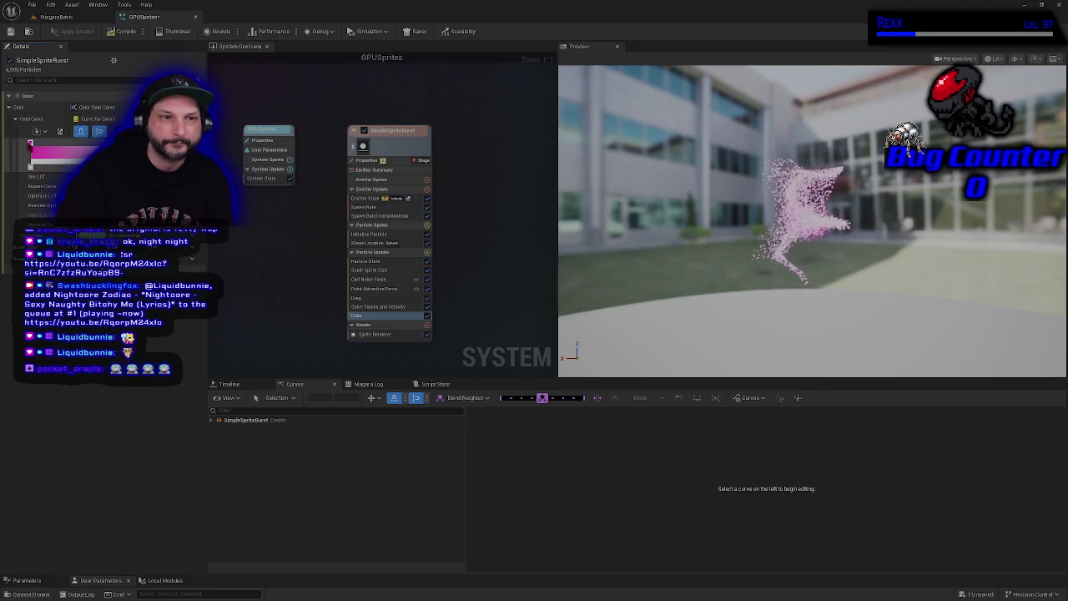
# Lower the pink gradient stop's Hue from 325 to about 288.
pyautogui.doubleClick(30, 145)
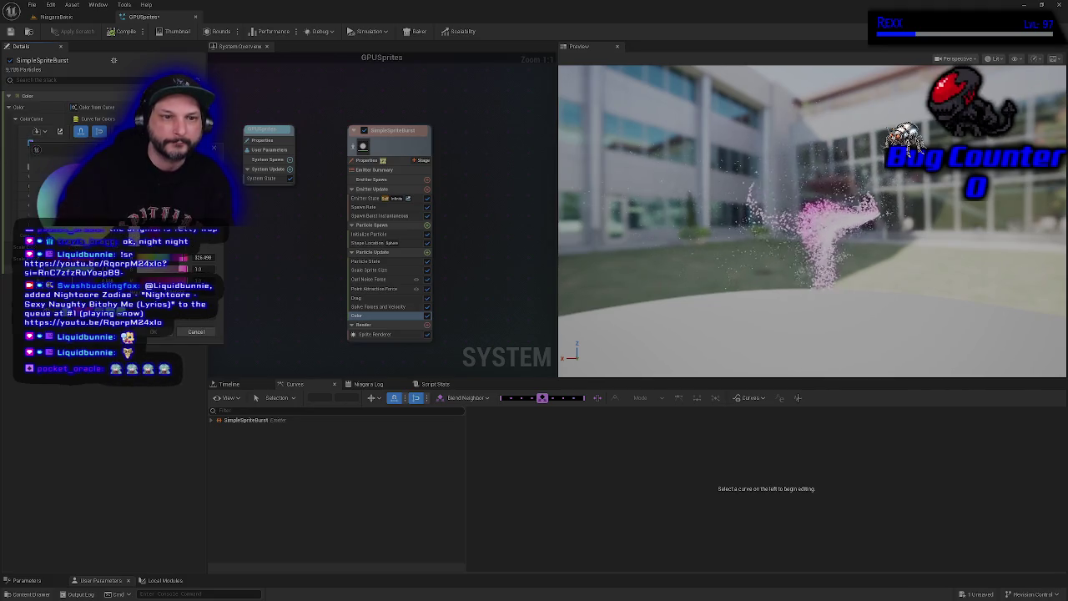
pyautogui.moveTo(55, 192); pyautogui.dragTo(59, 217)
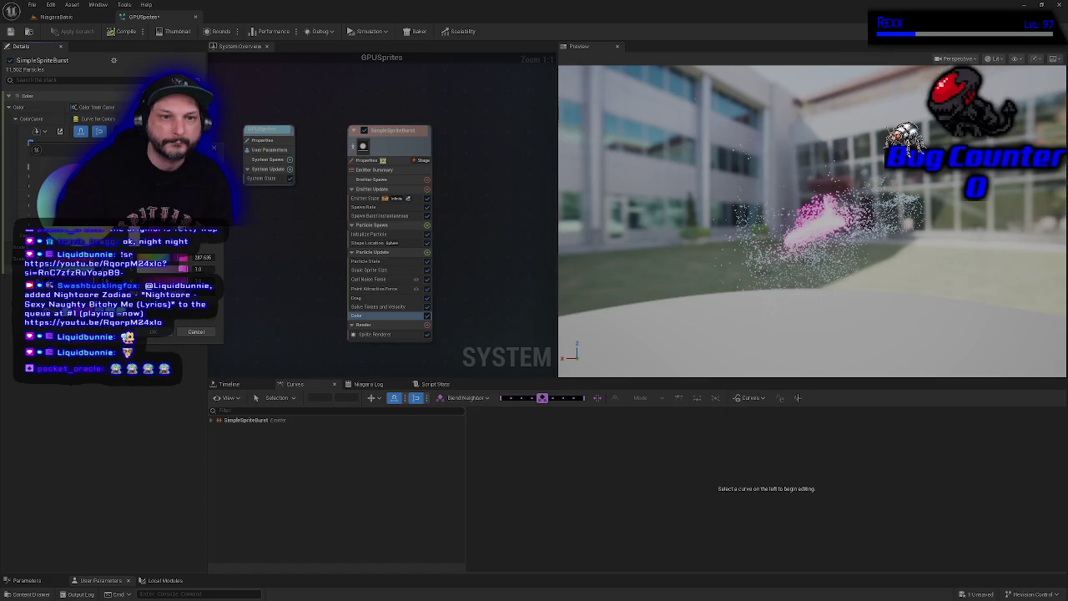
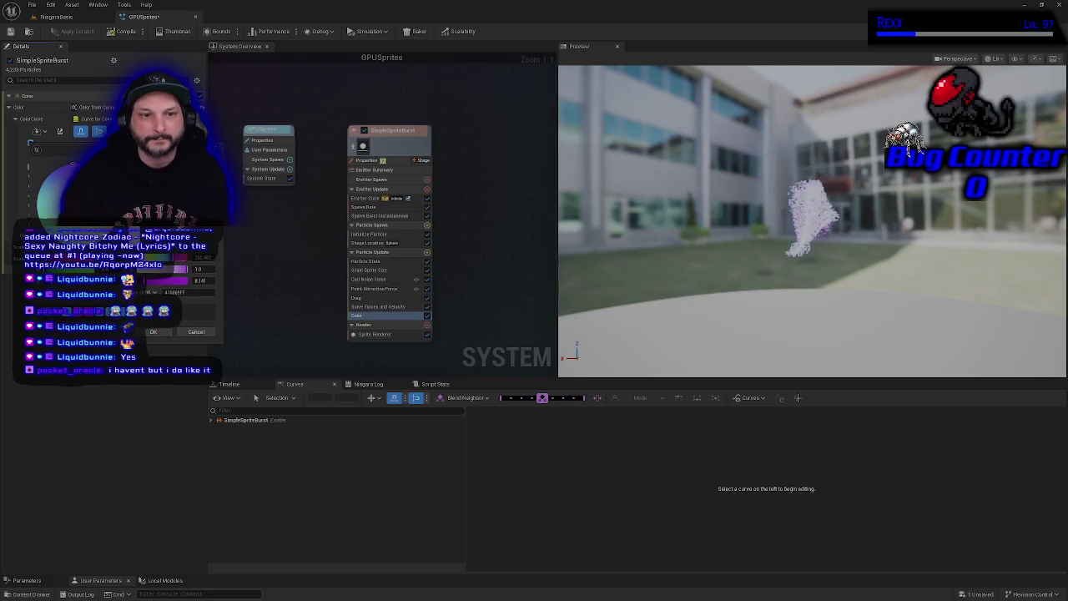
# Change a Color curve key from cyan to full-brightness magenta (FF00FFFF).
pyautogui.click(152, 332)
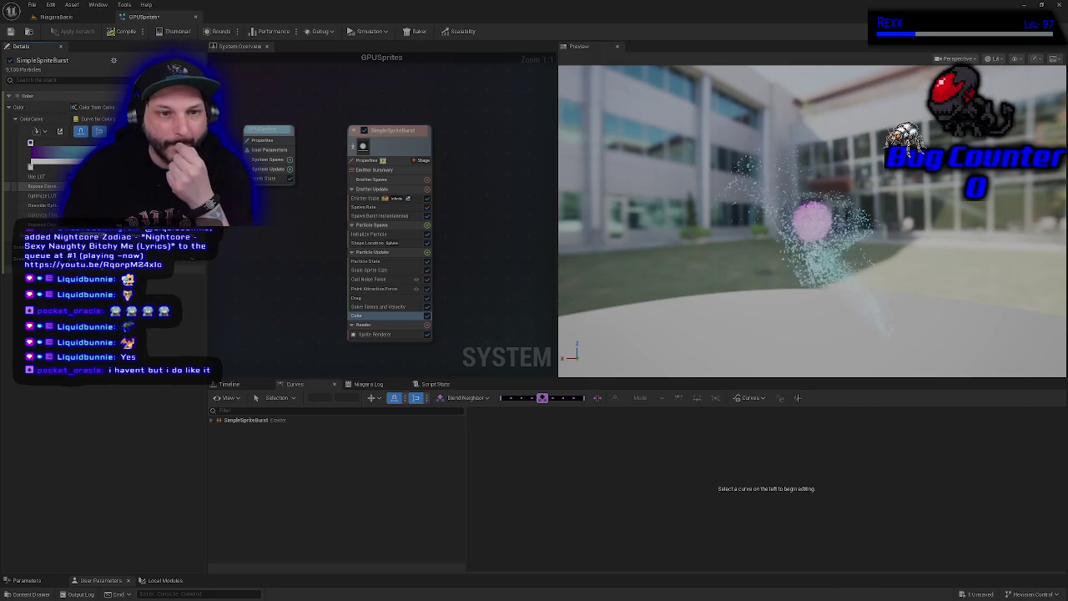
pyautogui.doubleClick(30, 142)
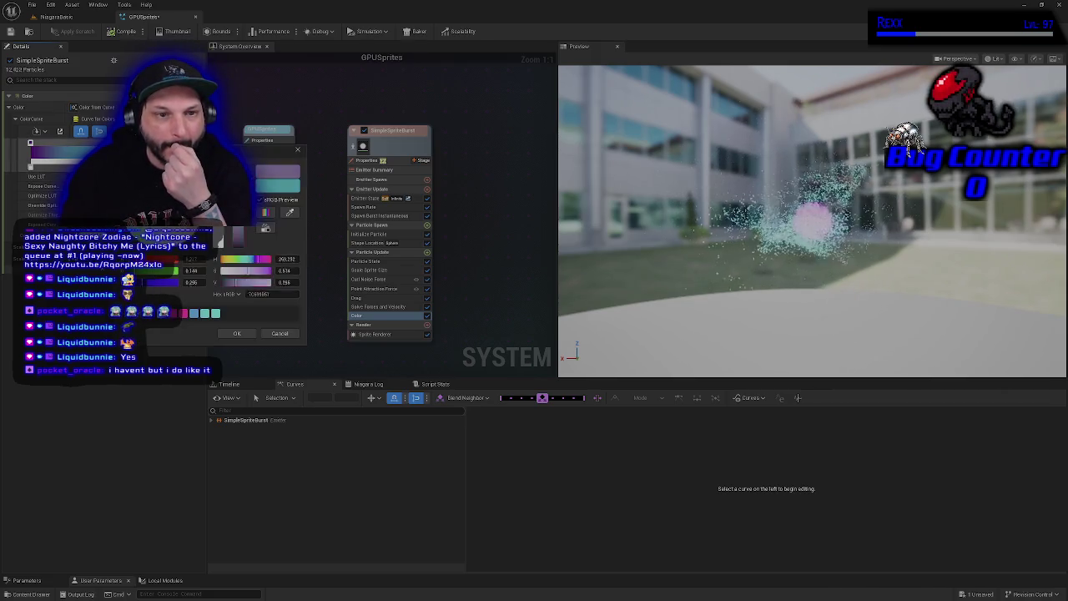
pyautogui.moveTo(192, 180); pyautogui.dragTo(207, 171)
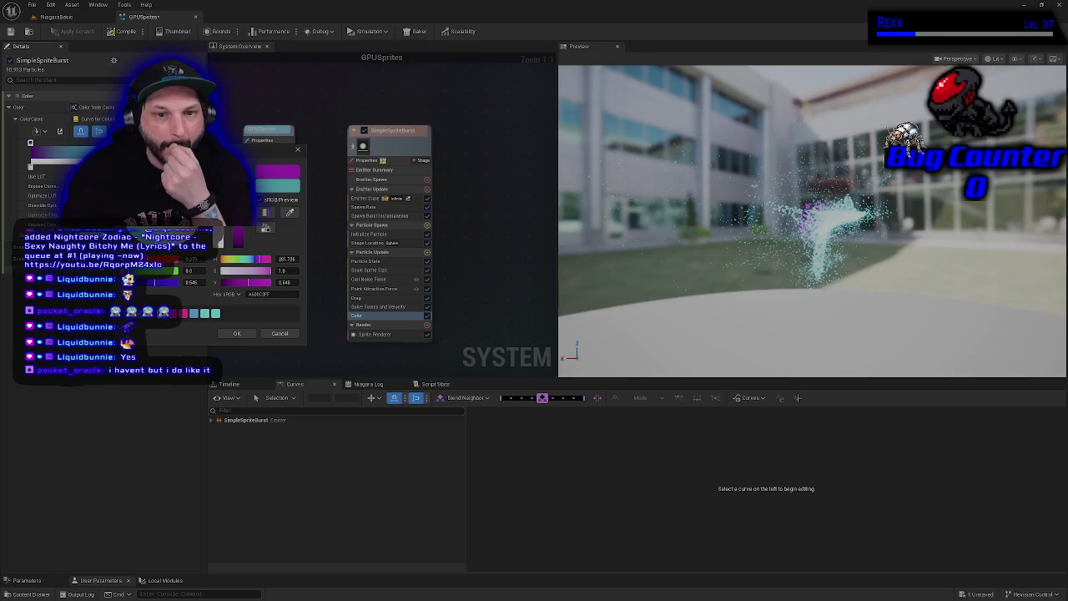
pyautogui.moveTo(209, 293); pyautogui.dragTo(228, 317)
pyautogui.click(237, 334)
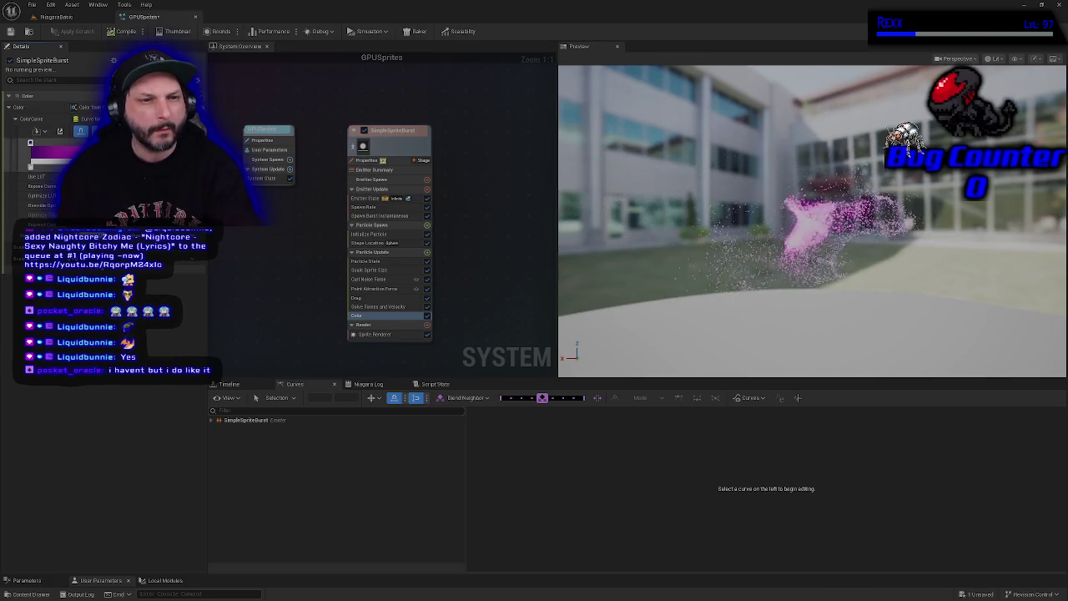
# Bring up the colour picker for the Color curve key again after cancelling a first attempt.
pyautogui.doubleClick(30, 143)
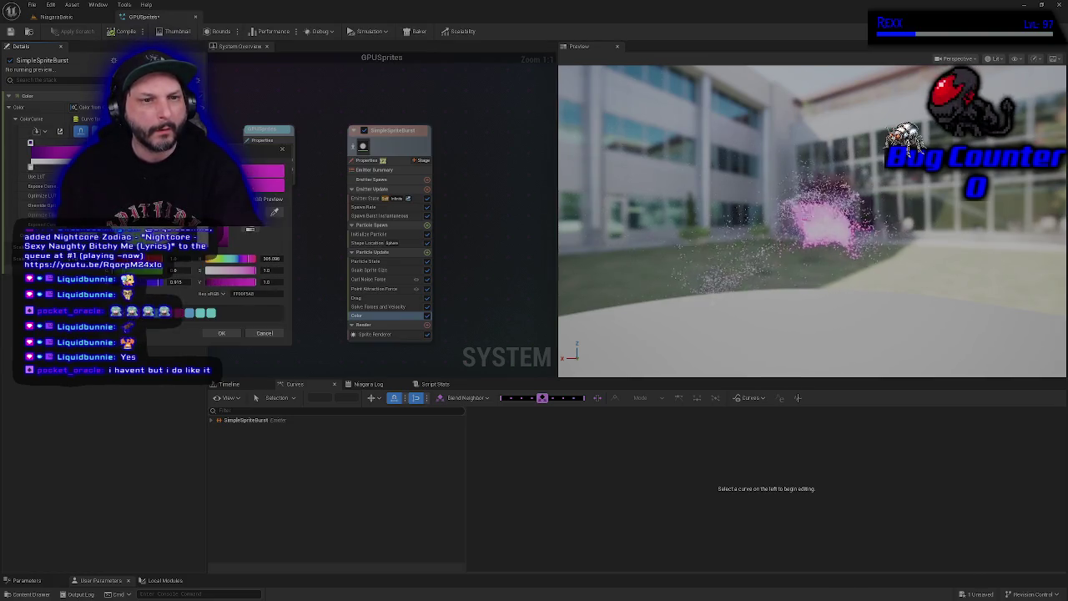
pyautogui.click(264, 333)
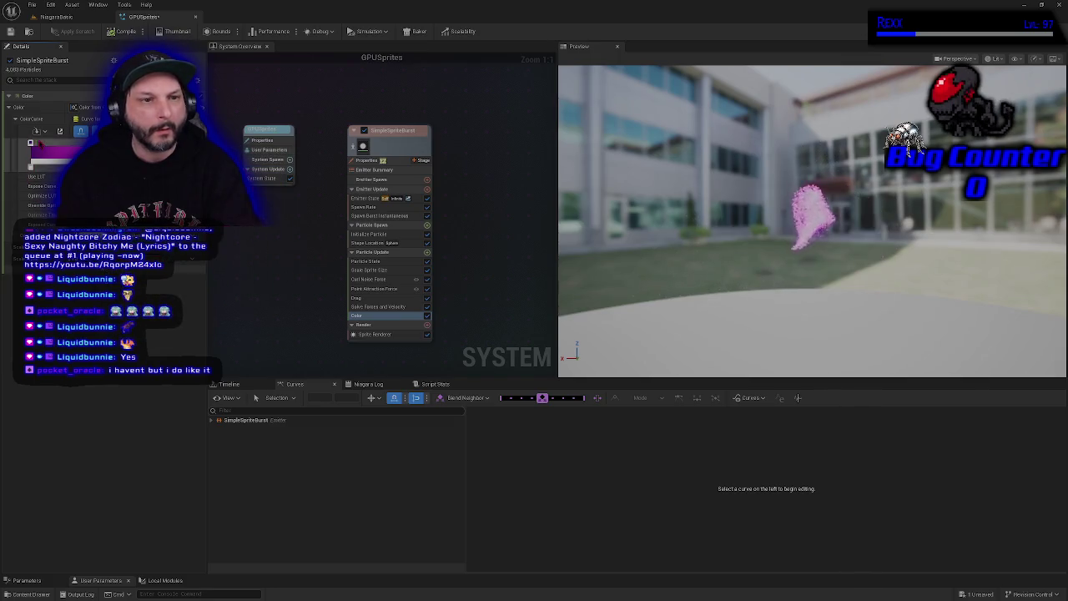
pyautogui.doubleClick(30, 144)
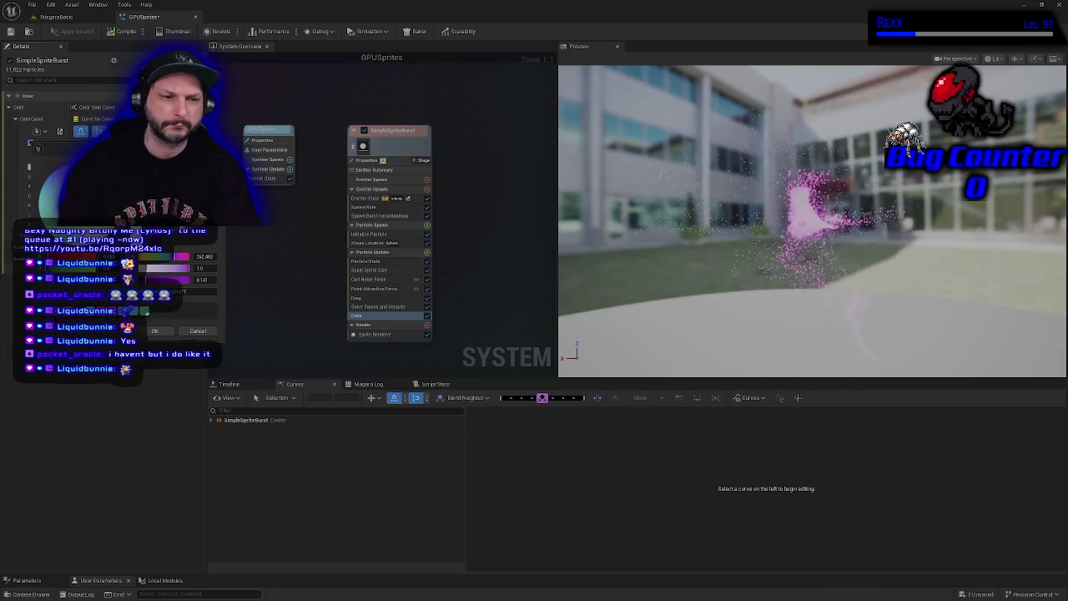
# Set another Color curve key to dark purple (hue 252.5).
pyautogui.rightClick(44, 374)
pyautogui.press('Escape')
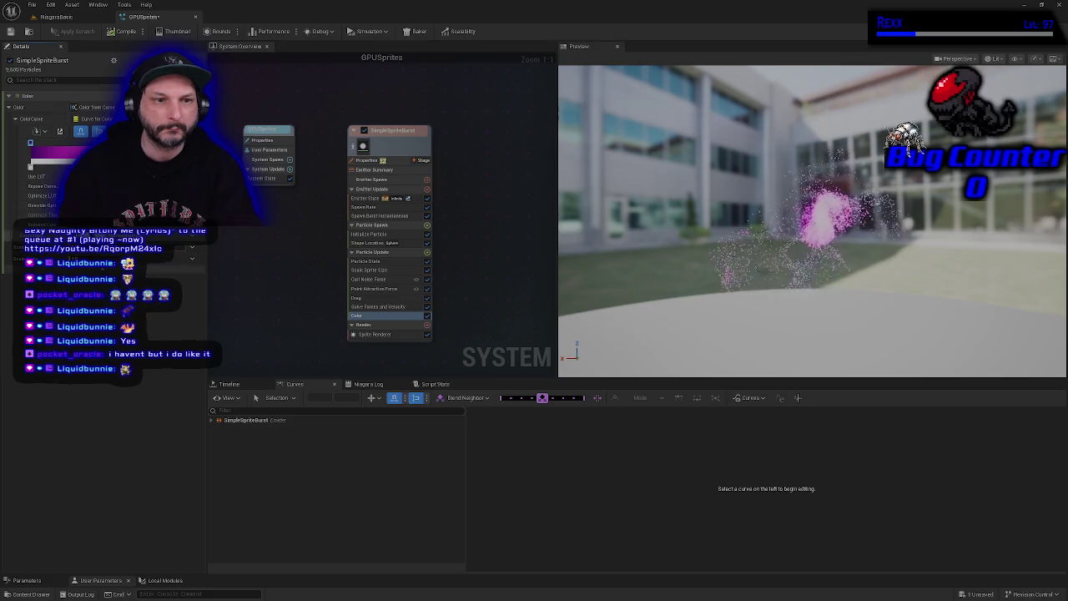
pyautogui.doubleClick(30, 143)
pyautogui.moveTo(125, 275); pyautogui.dragTo(92, 250)
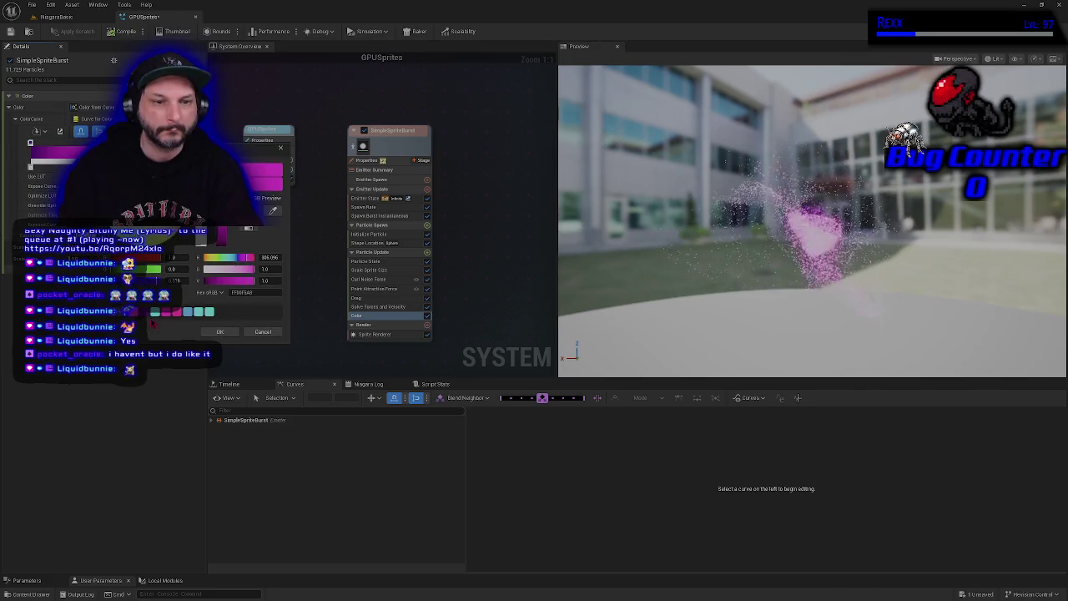
pyautogui.moveTo(230, 281); pyautogui.dragTo(211, 281)
pyautogui.click(219, 331)
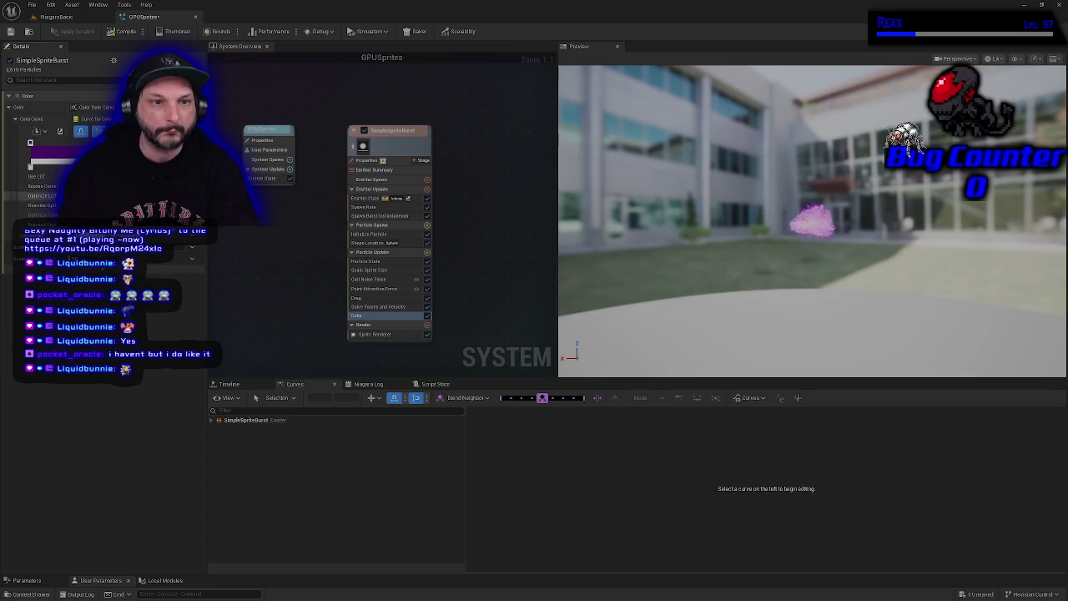